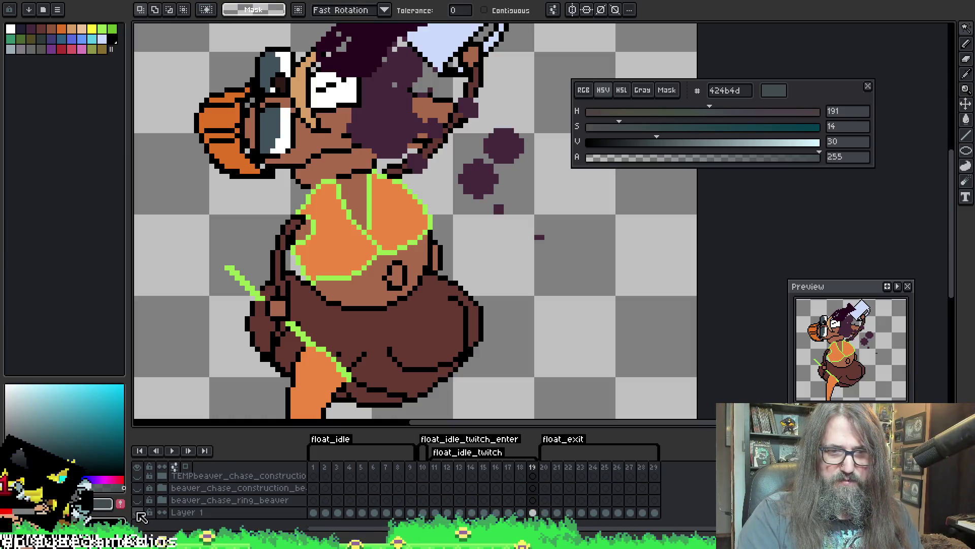
Unhide both hair layers so the beaver's dark purple hair shows on frame 19
{"action": "scroll", "coordinate": [148, 493], "scroll_direction": "up", "scroll_amount": 3}
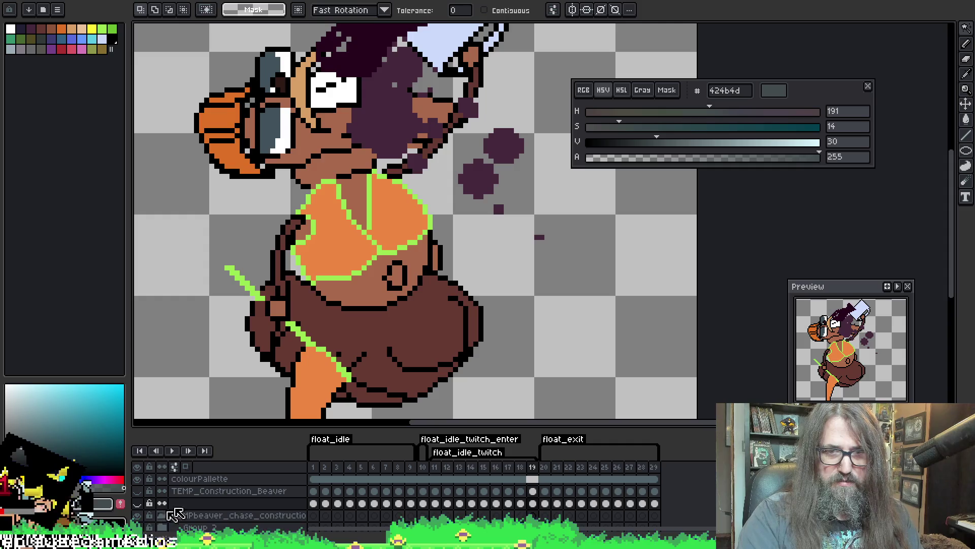
{"action": "scroll", "coordinate": [243, 508], "scroll_direction": "down", "scroll_amount": 3}
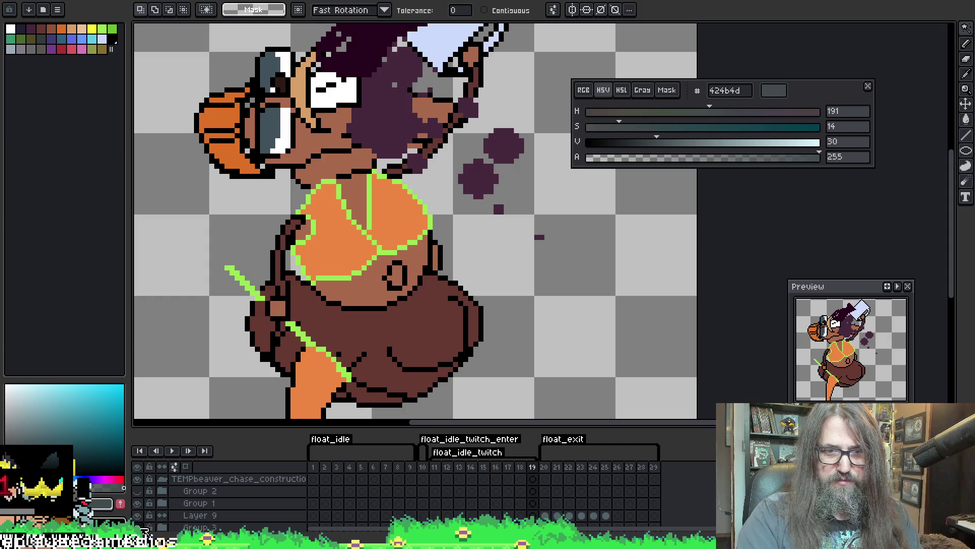
{"action": "left_click", "coordinate": [142, 528]}
{"action": "left_click", "coordinate": [144, 529]}
Shift the sprite lower-left in view, then bring the web browser to the front
{"action": "mouse_move", "coordinate": [381, 283]}
{"action": "left_mouse_down"}
{"action": "mouse_move", "coordinate": [352, 358]}
{"action": "mouse_move", "coordinate": [359, 336]}
{"action": "left_mouse_up"}
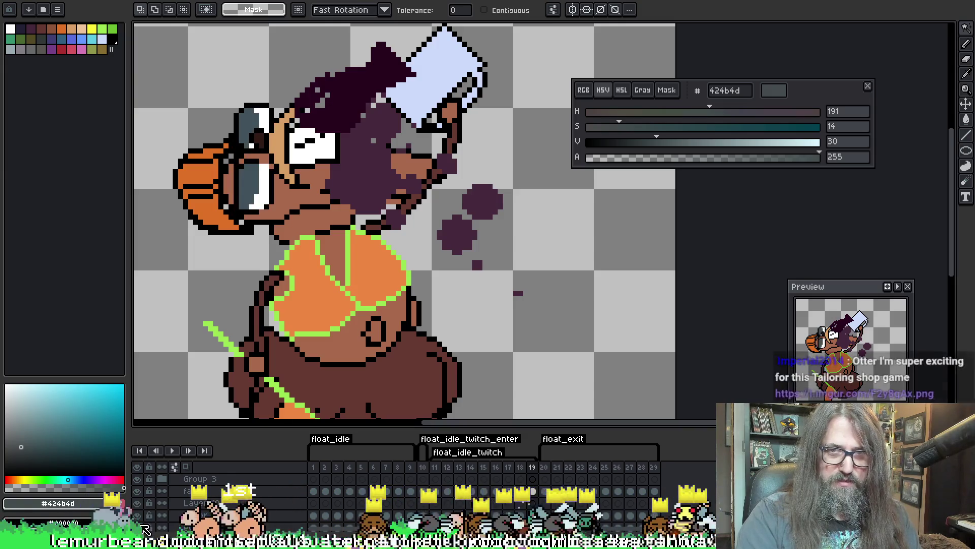
{"action": "scroll", "coordinate": [145, 528], "scroll_direction": "down", "scroll_amount": 2}
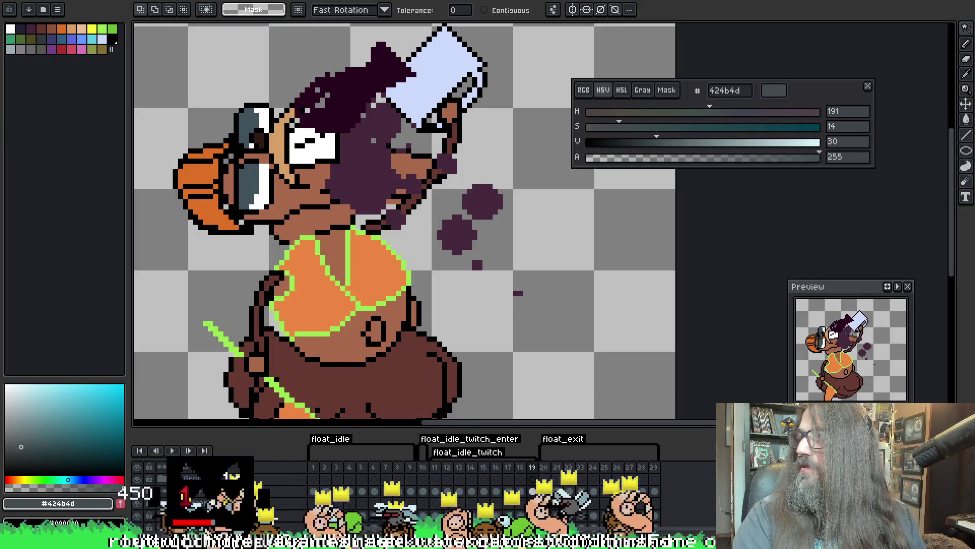
{"action": "key", "text": "super+Left"}
{"action": "key", "text": "super+Up"}
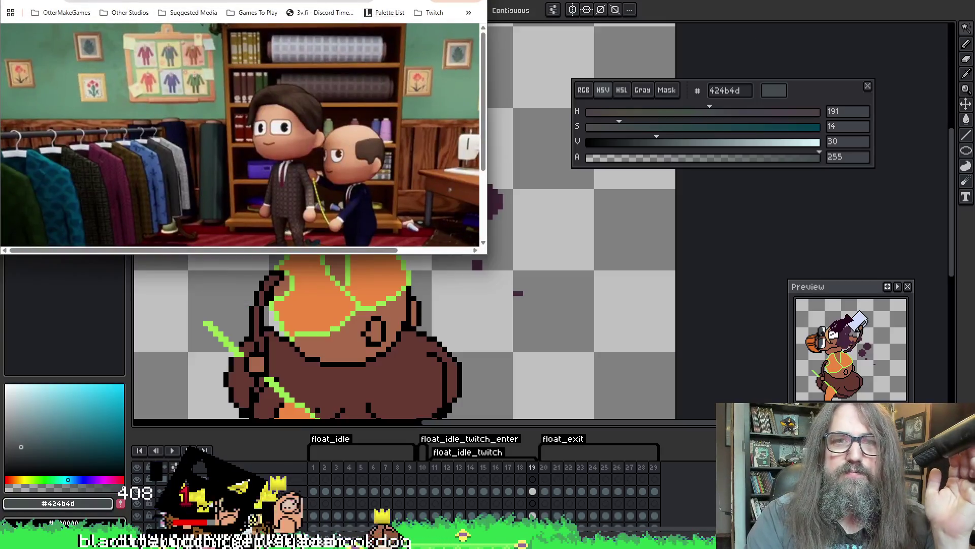
Maximise the browser to view the clothing-shop game screenshot, then return to Aseprite's pencil
{"action": "left_click_drag", "start_coordinate": [343, 4], "coordinate": [342, 62]}
{"action": "double_click", "coordinate": [342, 62]}
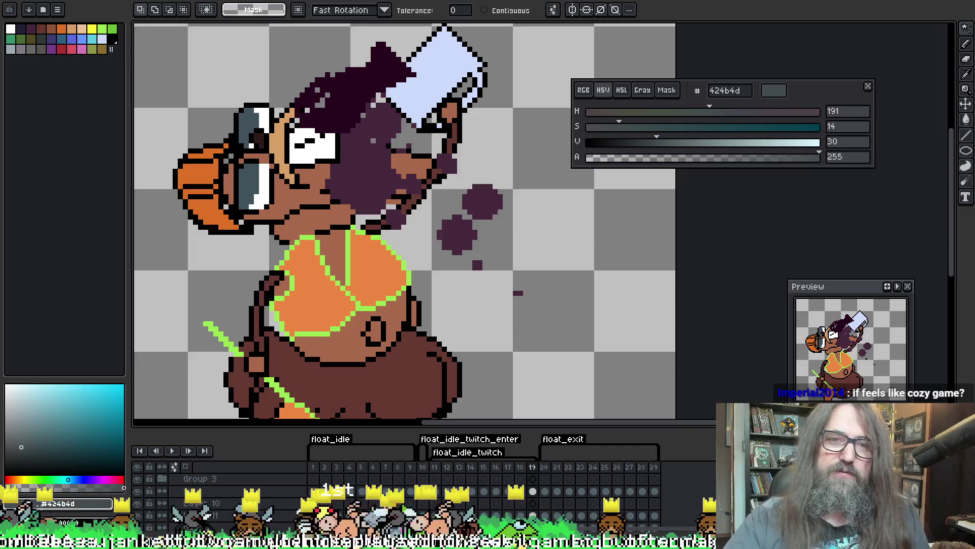
{"action": "key", "text": "b"}
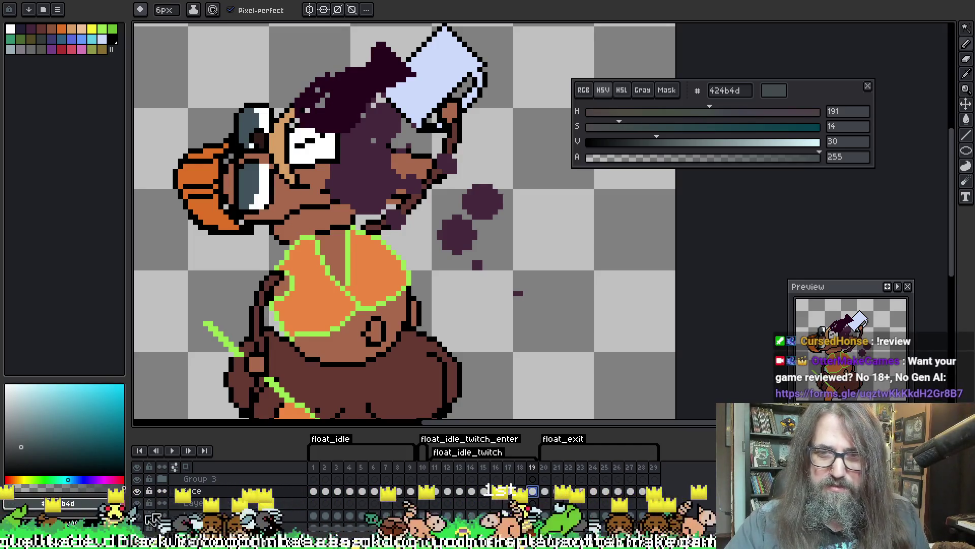
Toggle the whole beaver and the hair group off and on to find the hair layer
{"action": "scroll", "coordinate": [482, 488], "scroll_direction": "right", "scroll_amount": 2}
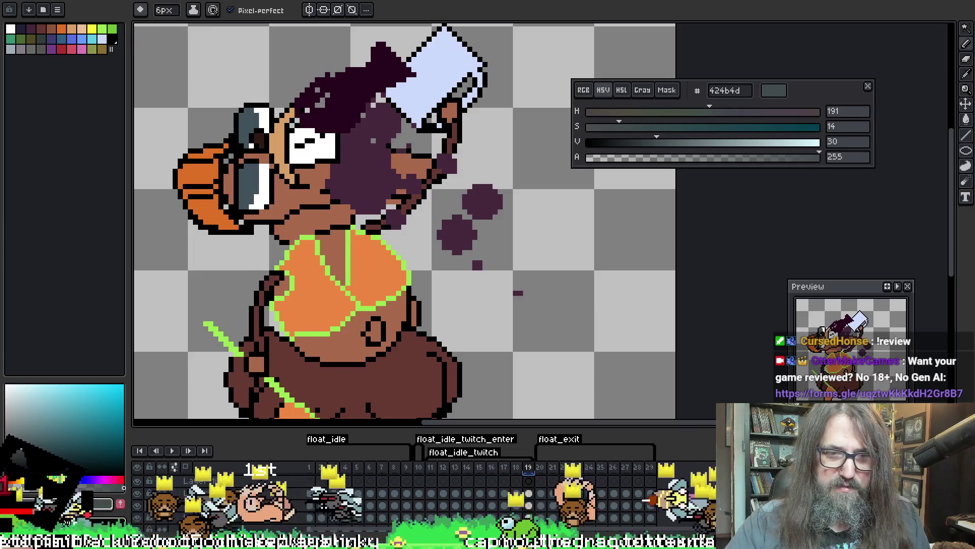
{"action": "scroll", "coordinate": [483, 487], "scroll_direction": "left", "scroll_amount": 2}
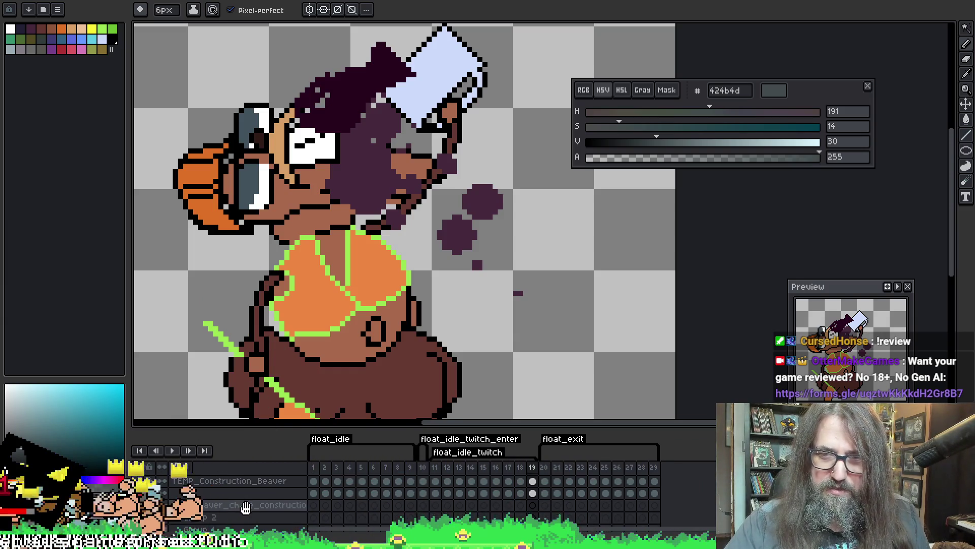
{"action": "scroll", "coordinate": [230, 505], "scroll_direction": "down", "scroll_amount": 1}
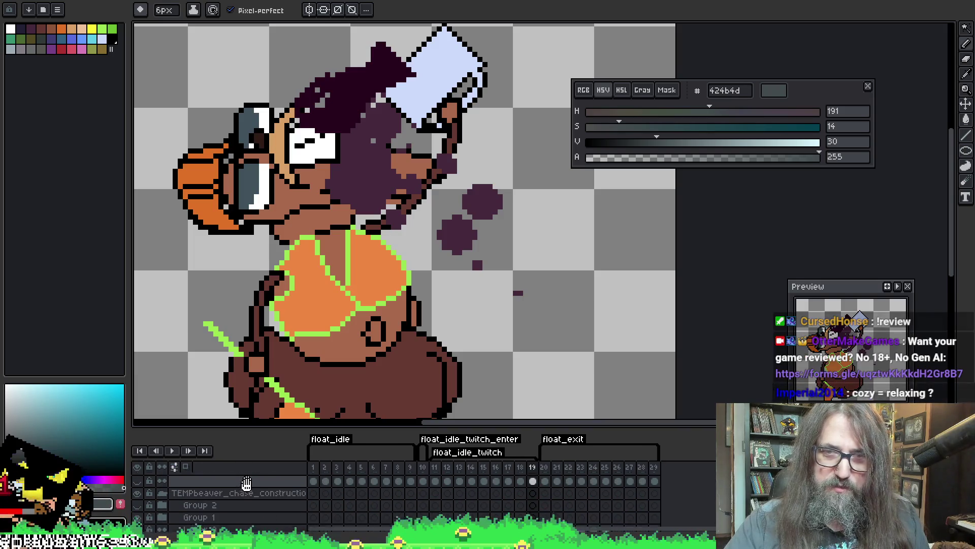
{"action": "key", "text": "w"}
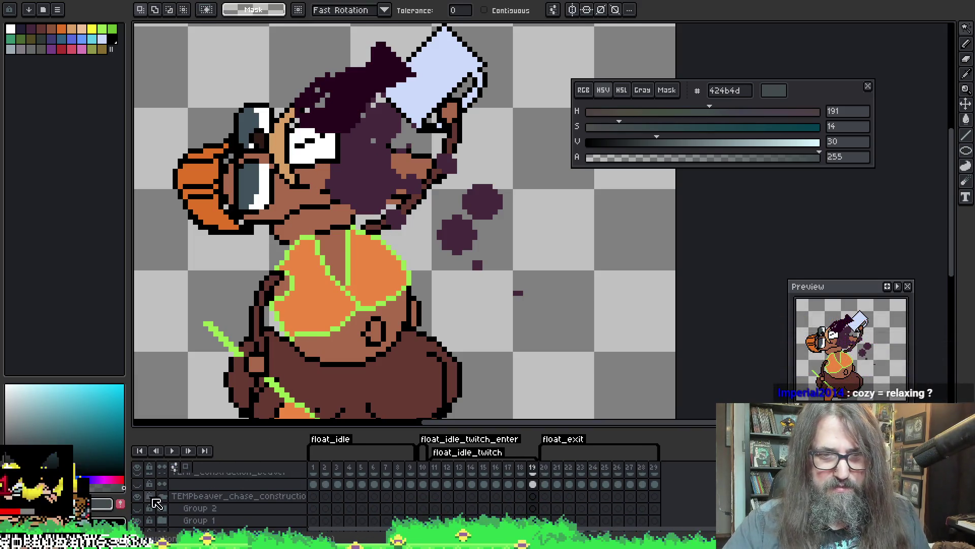
{"action": "left_click", "coordinate": [138, 496]}
{"action": "left_click", "coordinate": [140, 497]}
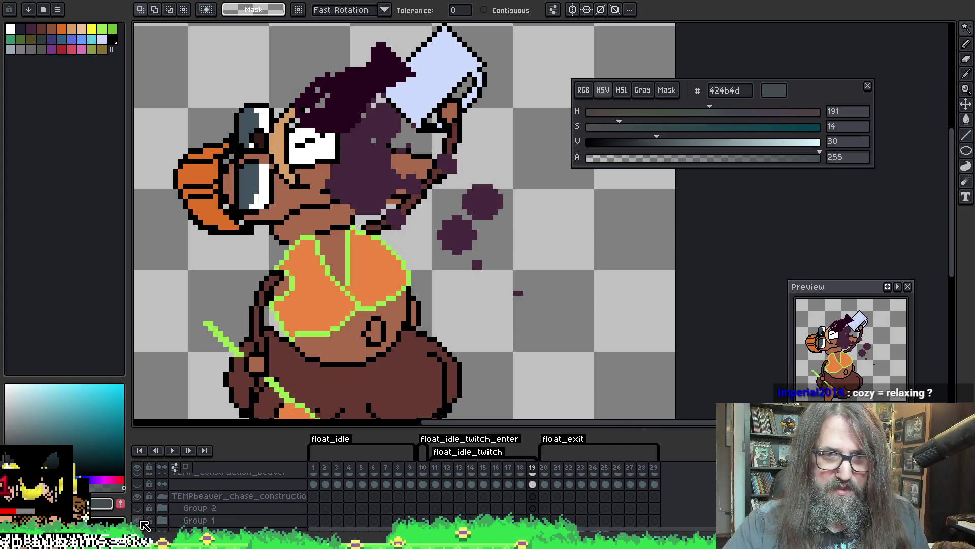
{"action": "scroll", "coordinate": [189, 511], "scroll_direction": "down", "scroll_amount": 2}
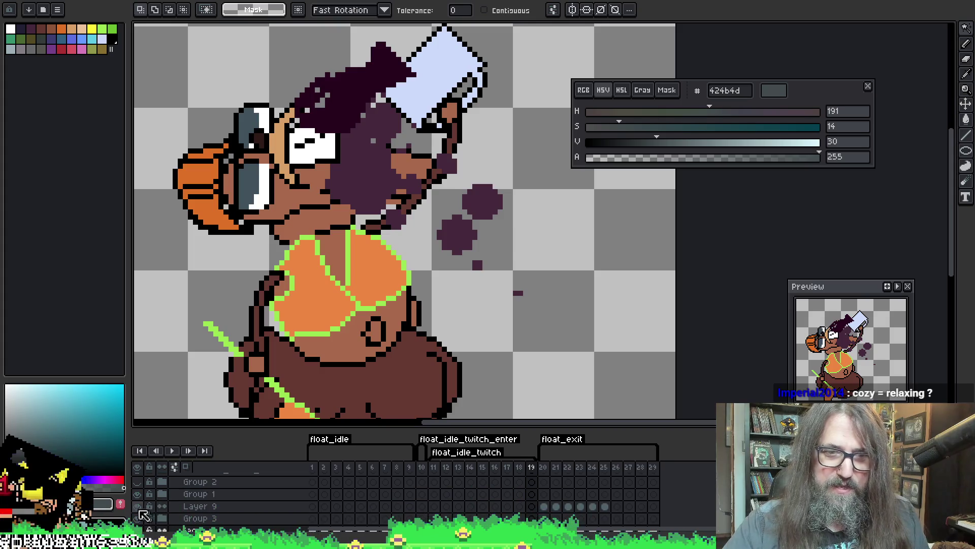
{"action": "left_click", "coordinate": [138, 519]}
{"action": "left_click", "coordinate": [138, 519]}
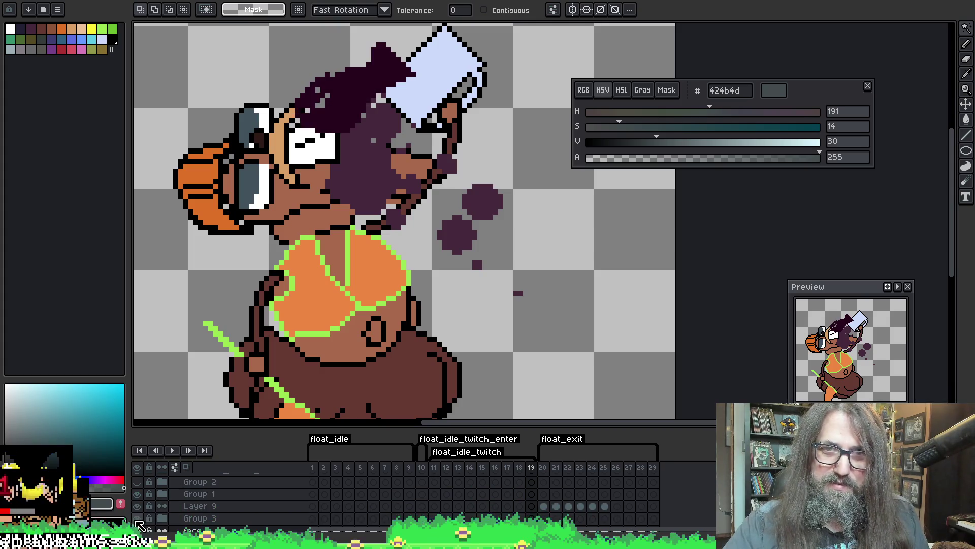
Make Group 3 the active layer and raise the divider for a taller timeline
{"action": "left_click", "coordinate": [274, 519]}
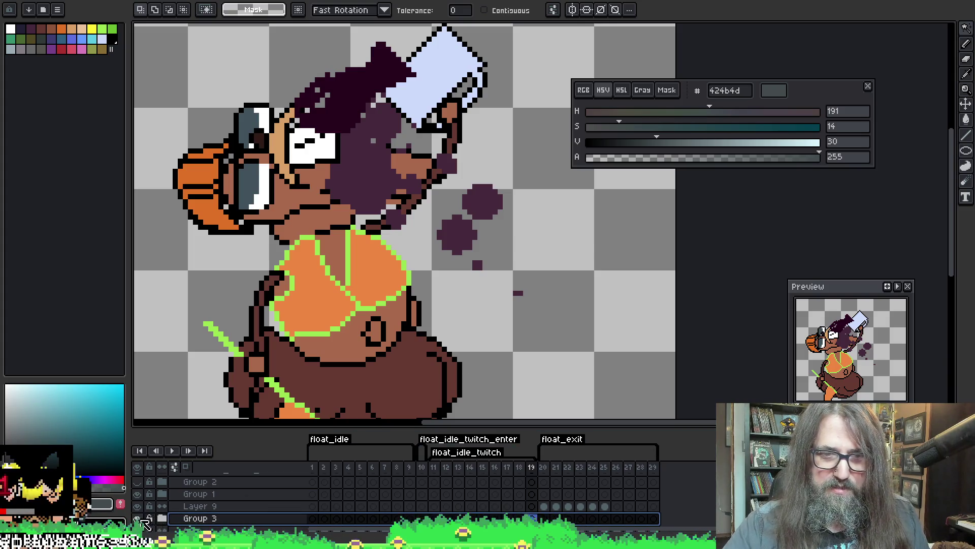
{"action": "scroll", "coordinate": [229, 488], "scroll_direction": "down", "scroll_amount": 2}
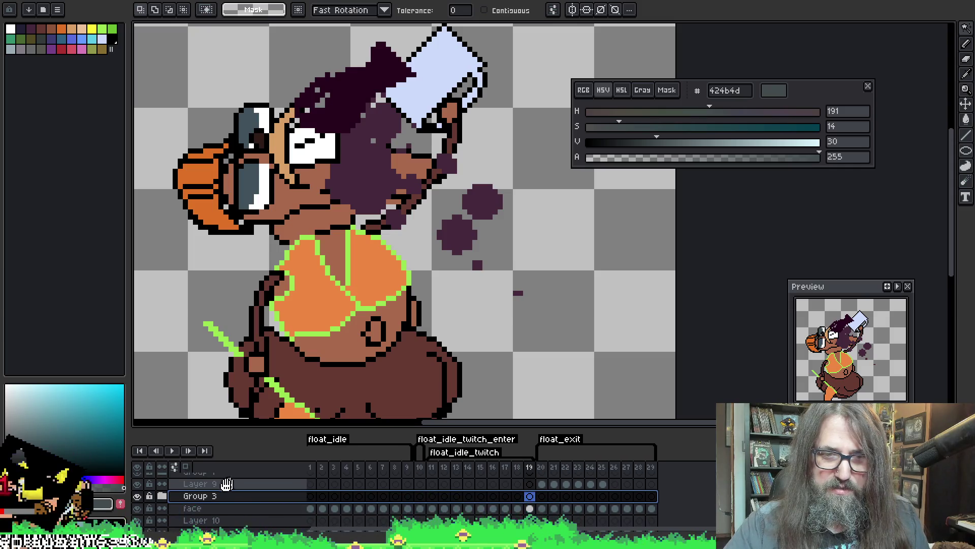
{"action": "scroll", "coordinate": [234, 493], "scroll_direction": "up", "scroll_amount": 1}
{"action": "left_click_drag", "start_coordinate": [248, 430], "coordinate": [251, 254]}
{"action": "scroll", "coordinate": [261, 457], "scroll_direction": "up", "scroll_amount": 5}
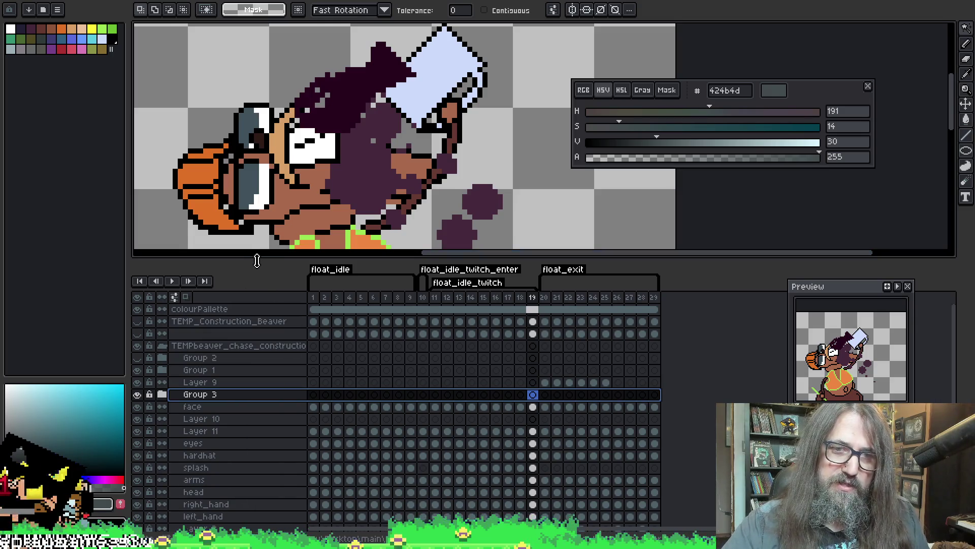
Enlarge the canvas, check Group 3's hair by hiding and reshowing it, and recentre the sprite
{"action": "left_click_drag", "start_coordinate": [257, 260], "coordinate": [262, 313]}
{"action": "left_click", "coordinate": [139, 451]}
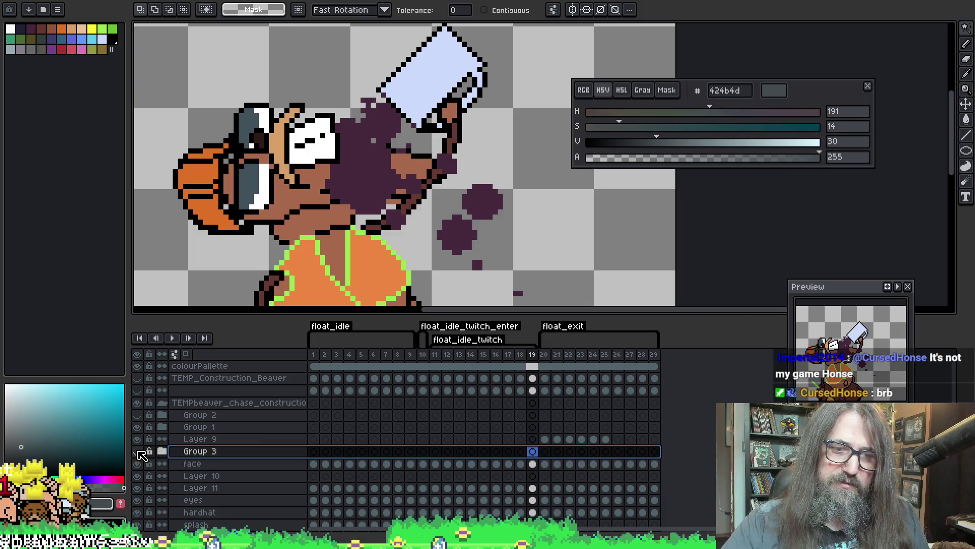
{"action": "left_click", "coordinate": [138, 451]}
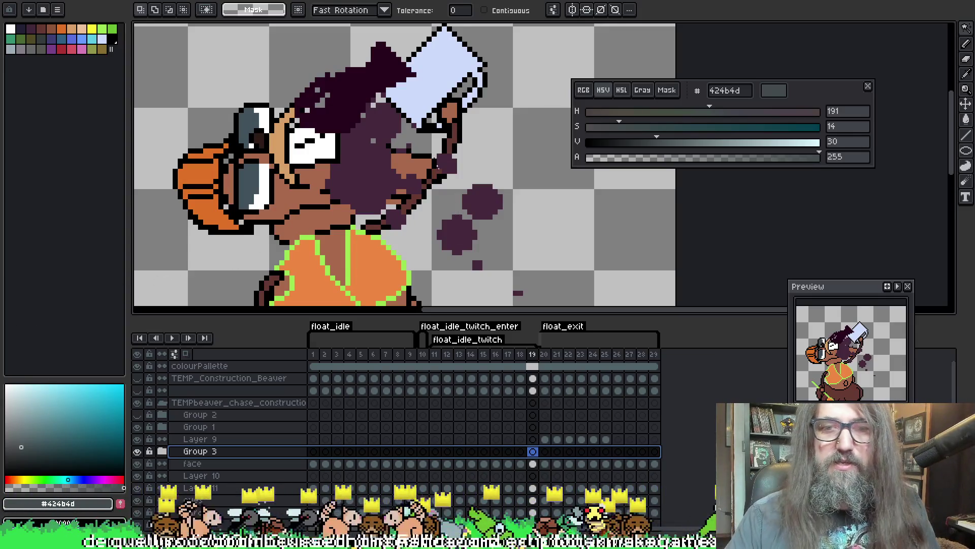
{"action": "key", "text": "space"}
{"action": "mouse_move", "coordinate": [371, 176]}
{"action": "left_mouse_down"}
{"action": "mouse_move", "coordinate": [351, 193]}
{"action": "mouse_move", "coordinate": [423, 180]}
{"action": "left_mouse_up"}
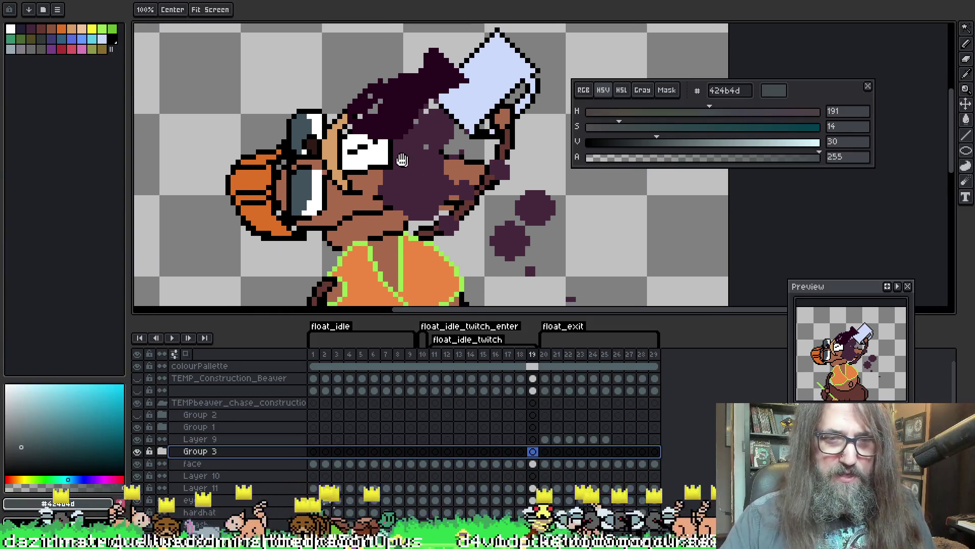
{"action": "key", "text": "v"}
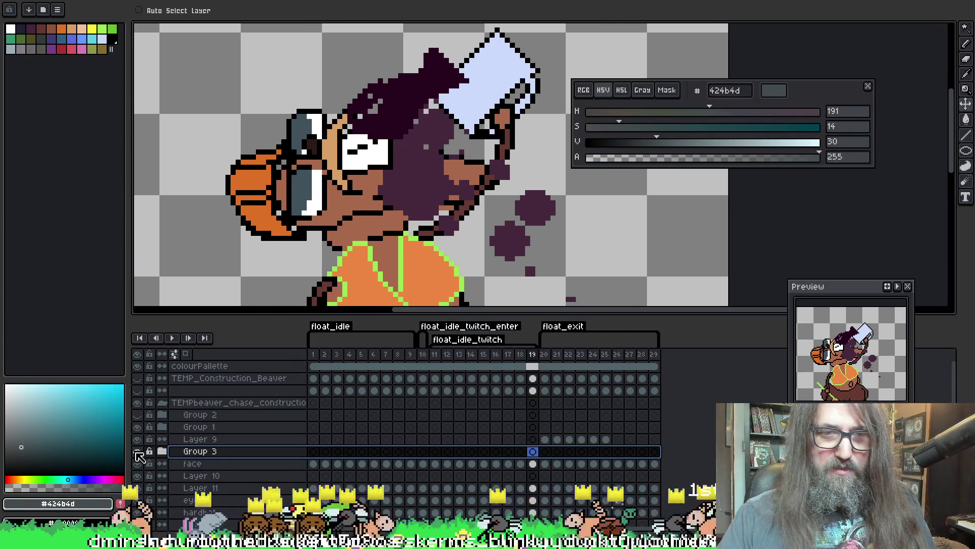
{"action": "left_click", "coordinate": [137, 453]}
{"action": "left_click", "coordinate": [137, 452]}
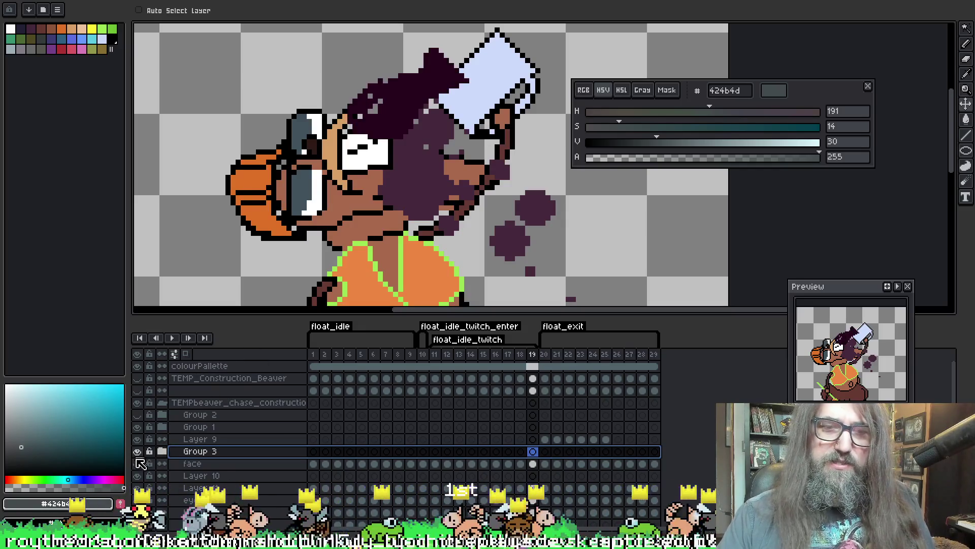
{"action": "left_click", "coordinate": [137, 451]}
{"action": "left_click", "coordinate": [137, 452]}
{"action": "left_click", "coordinate": [138, 452]}
{"action": "left_click", "coordinate": [137, 452]}
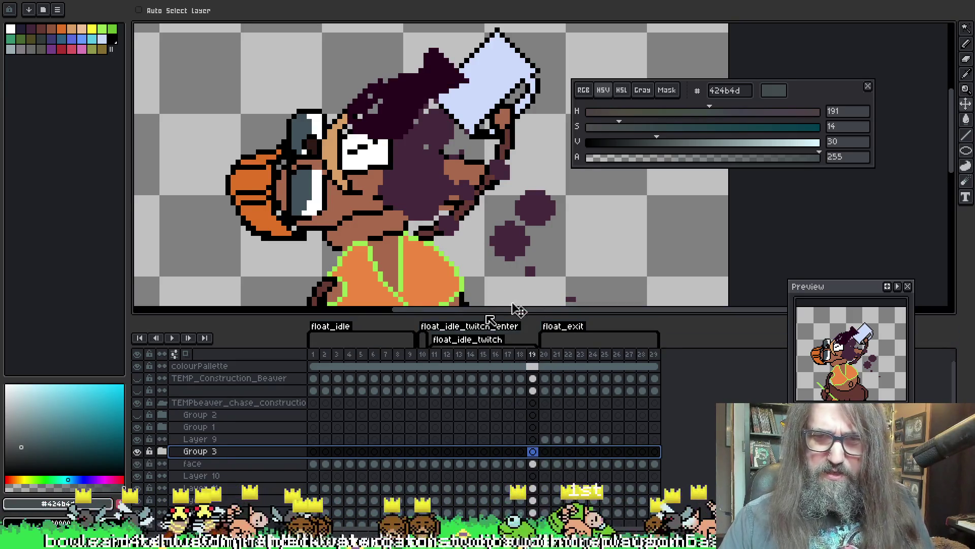
{"action": "left_click", "coordinate": [138, 488]}
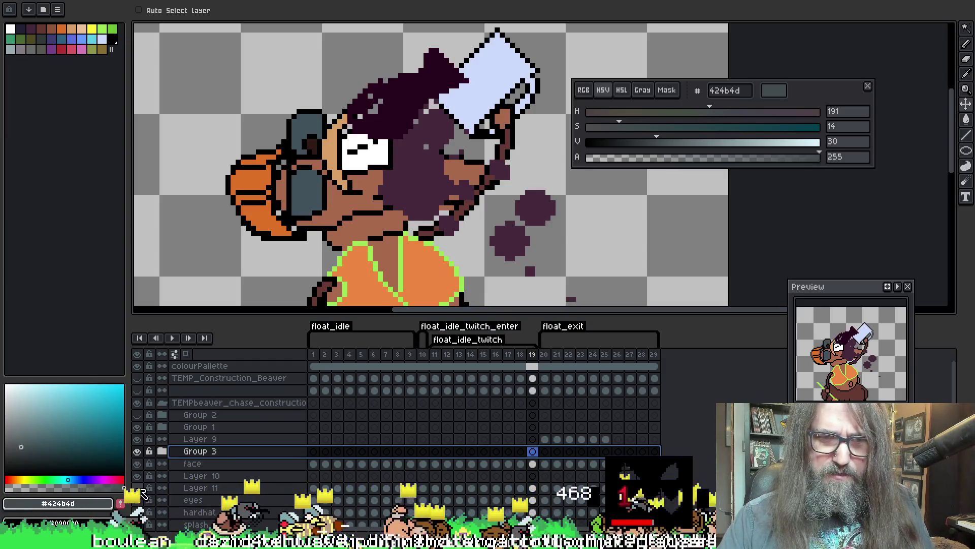
{"action": "left_click", "coordinate": [137, 488]}
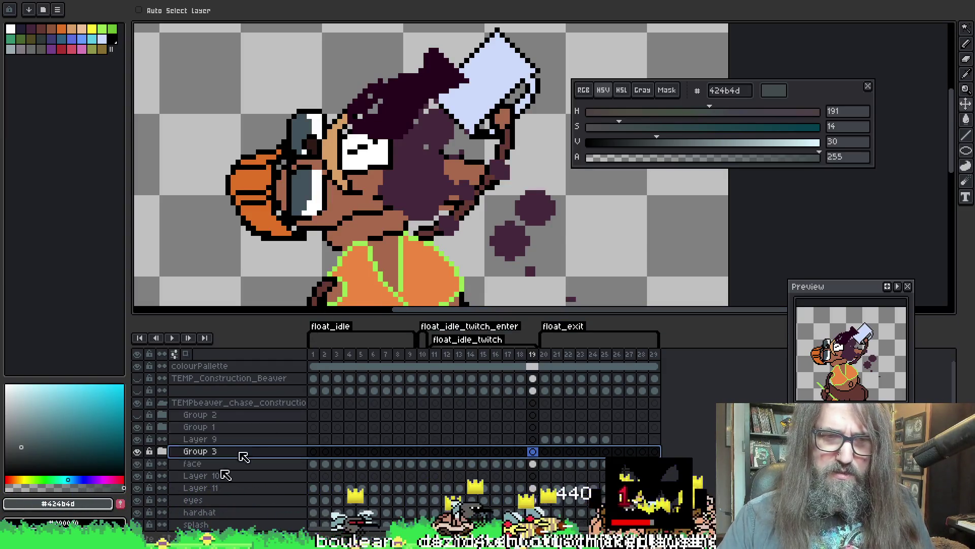
{"action": "left_click", "coordinate": [137, 463]}
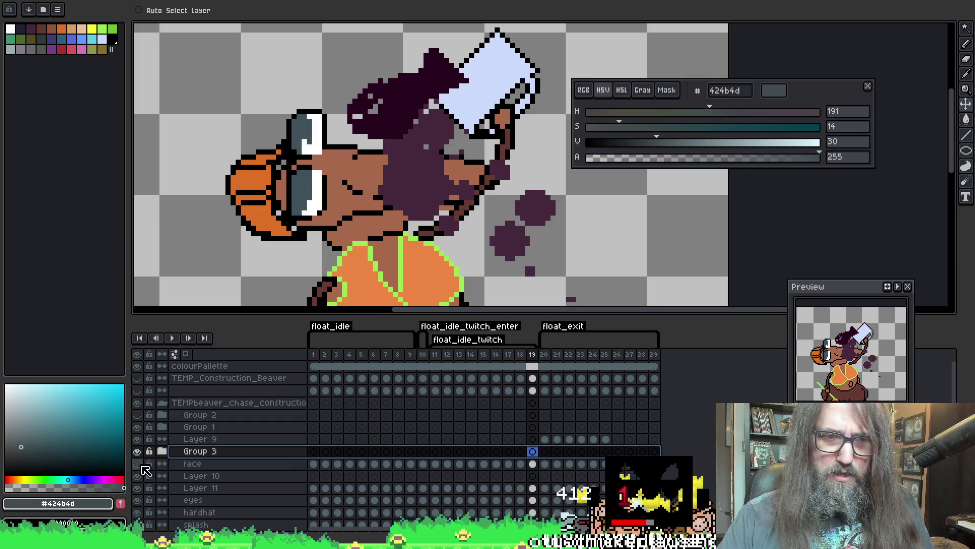
{"action": "left_click", "coordinate": [137, 464]}
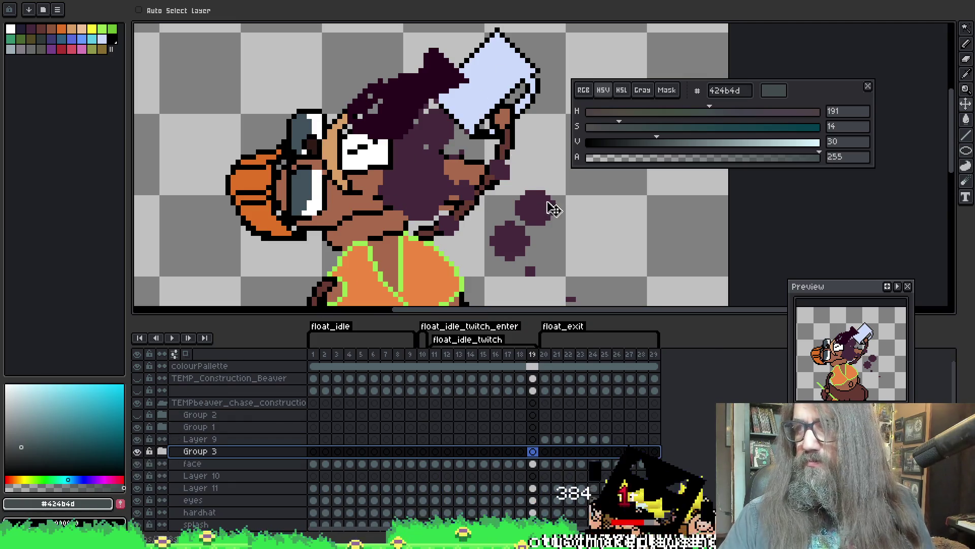
{"action": "key", "text": "space"}
{"action": "left_click_drag", "start_coordinate": [466, 219], "coordinate": [447, 219]}
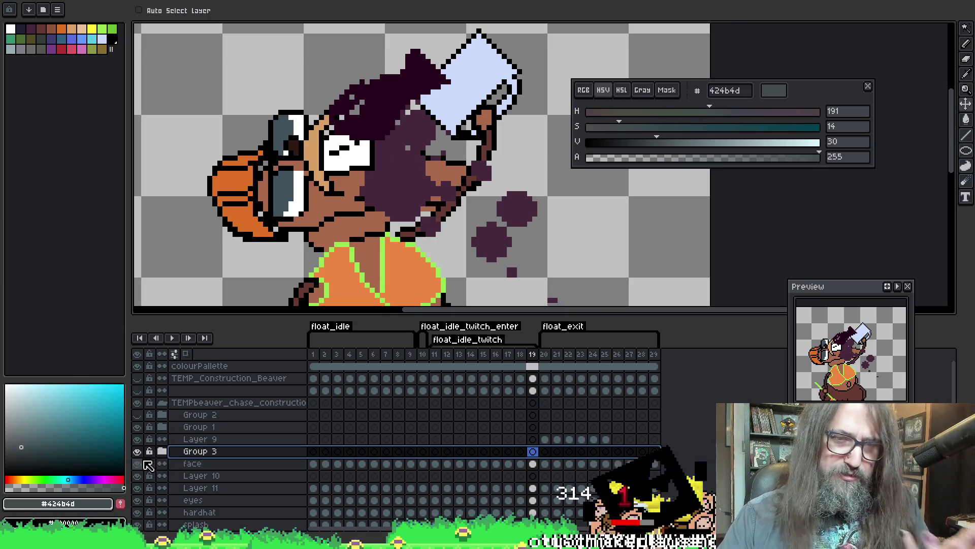
{"action": "left_click", "coordinate": [138, 451]}
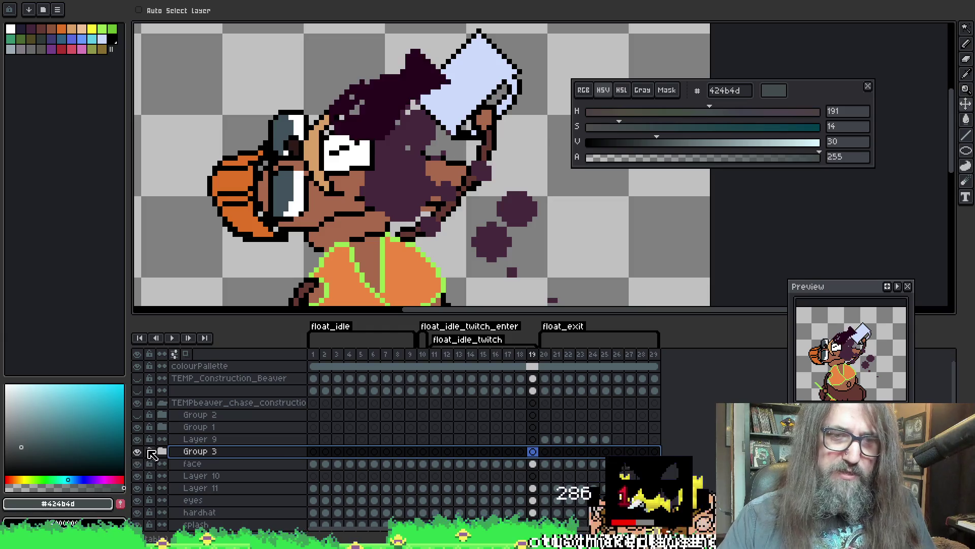
{"action": "left_click", "coordinate": [533, 464]}
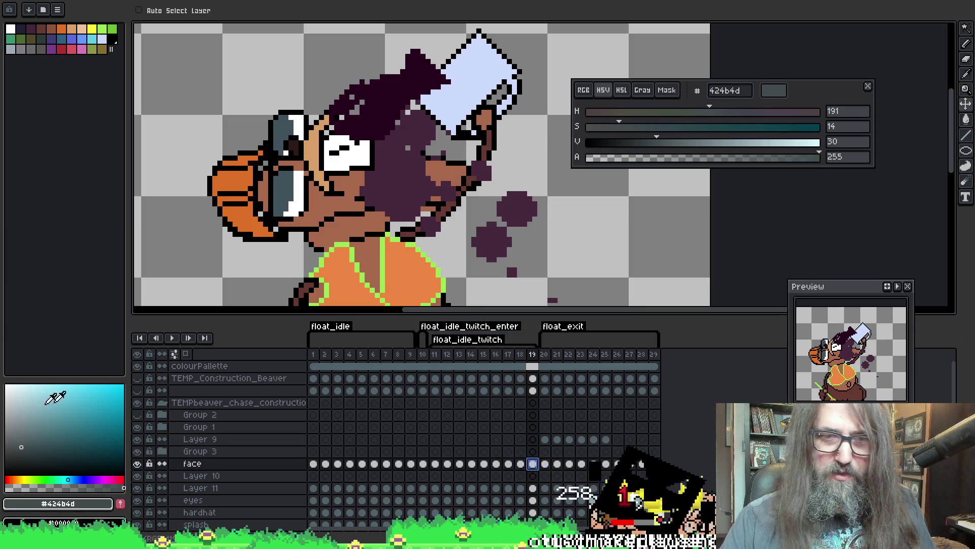
{"action": "left_click", "coordinate": [138, 463]}
{"action": "left_click", "coordinate": [138, 464]}
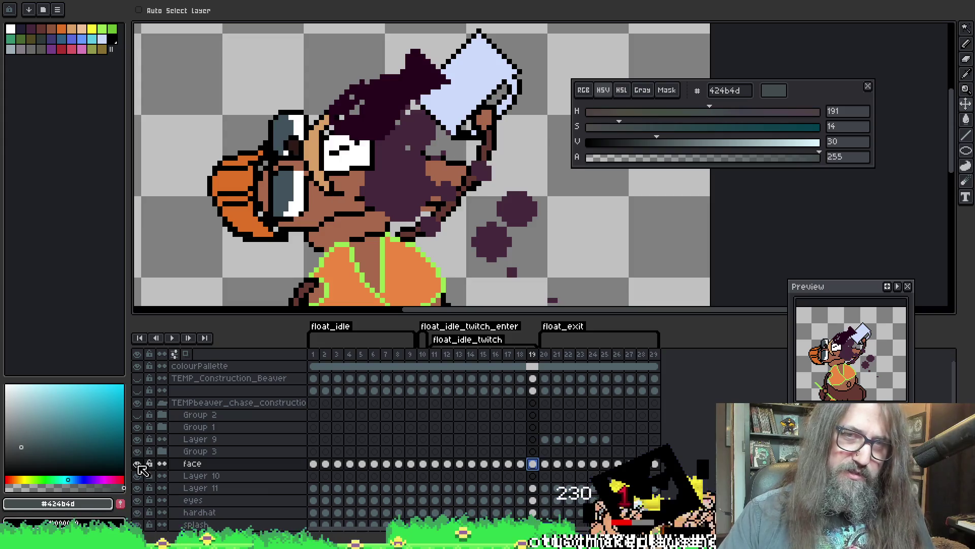
{"action": "left_click", "coordinate": [139, 491]}
{"action": "left_click", "coordinate": [138, 491]}
{"action": "left_click", "coordinate": [138, 491]}
{"action": "left_click", "coordinate": [138, 490]}
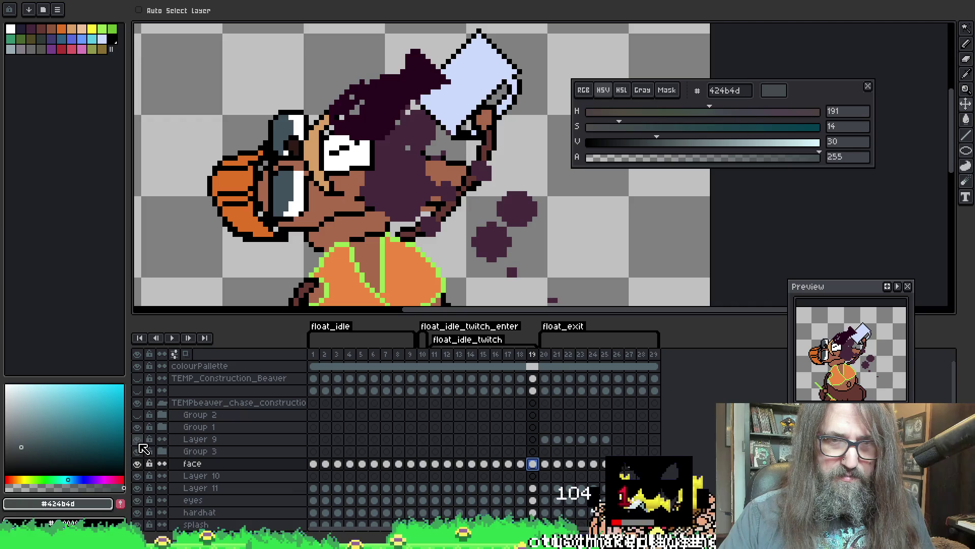
{"action": "left_click", "coordinate": [137, 451]}
{"action": "left_click", "coordinate": [138, 450]}
{"action": "left_click", "coordinate": [138, 450]}
{"action": "left_click", "coordinate": [138, 451]}
{"action": "left_click", "coordinate": [196, 451]}
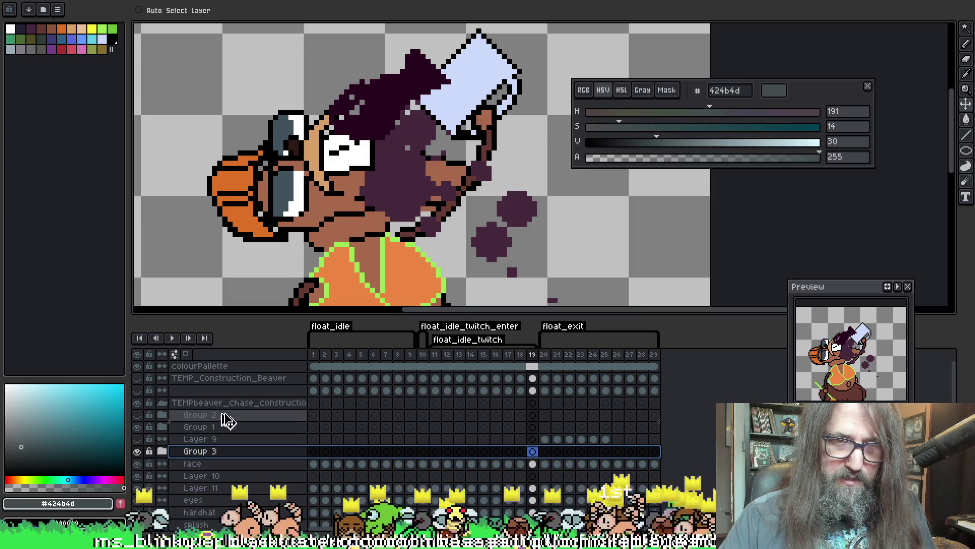
{"action": "left_click_drag", "start_coordinate": [229, 380], "coordinate": [222, 394]}
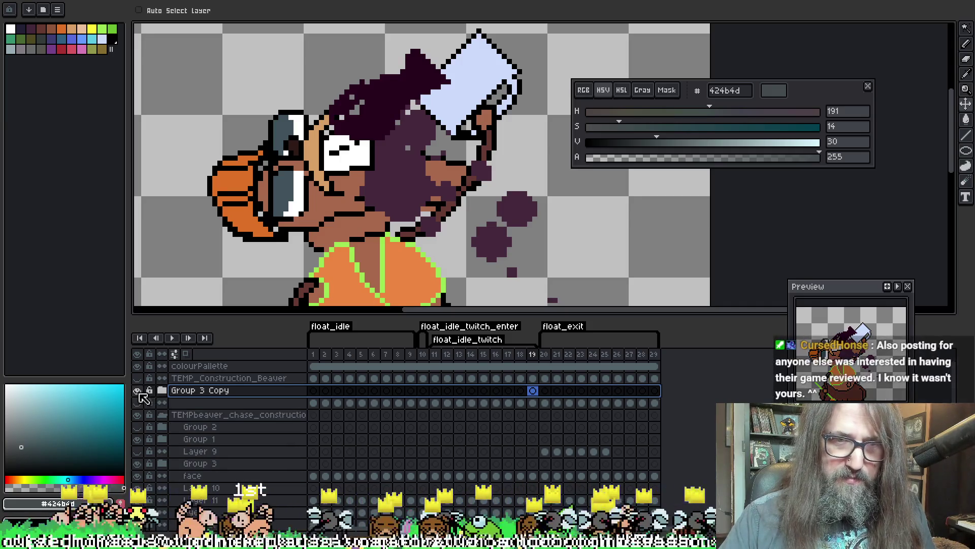
Hide Group 3 Copy, collapse and hide the original beaver group, and show the unnamed layer
{"action": "left_click", "coordinate": [138, 390]}
{"action": "left_click", "coordinate": [162, 415]}
{"action": "left_click", "coordinate": [137, 414]}
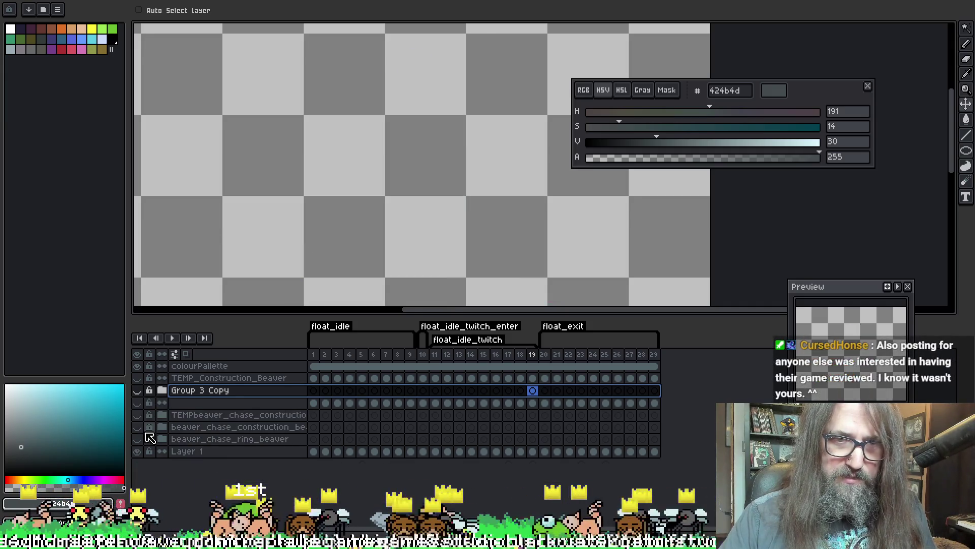
{"action": "left_click", "coordinate": [137, 403]}
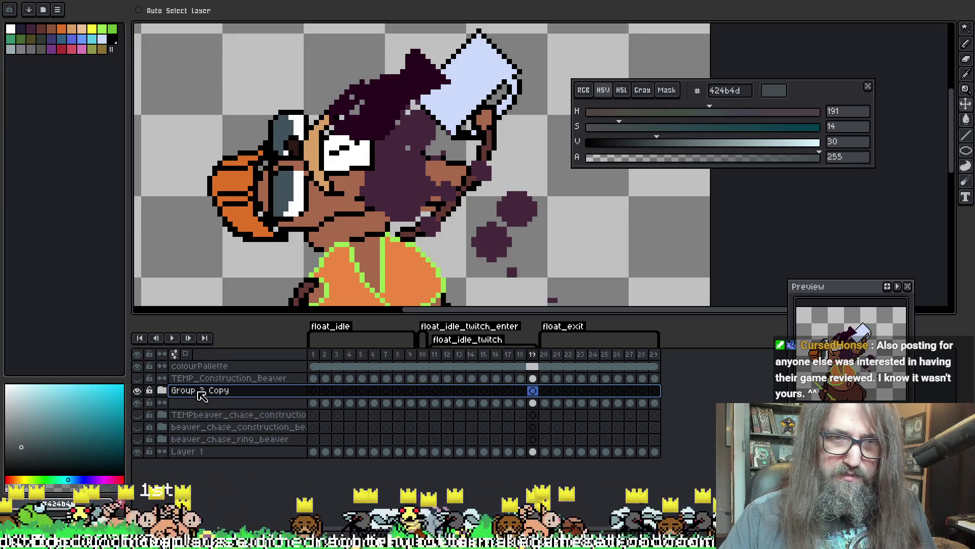
Inspect Group 3 Copy's properties without renaming, then shift the copied hair chunk right and down
{"action": "double_click", "coordinate": [203, 393]}
{"action": "key", "text": "Escape"}
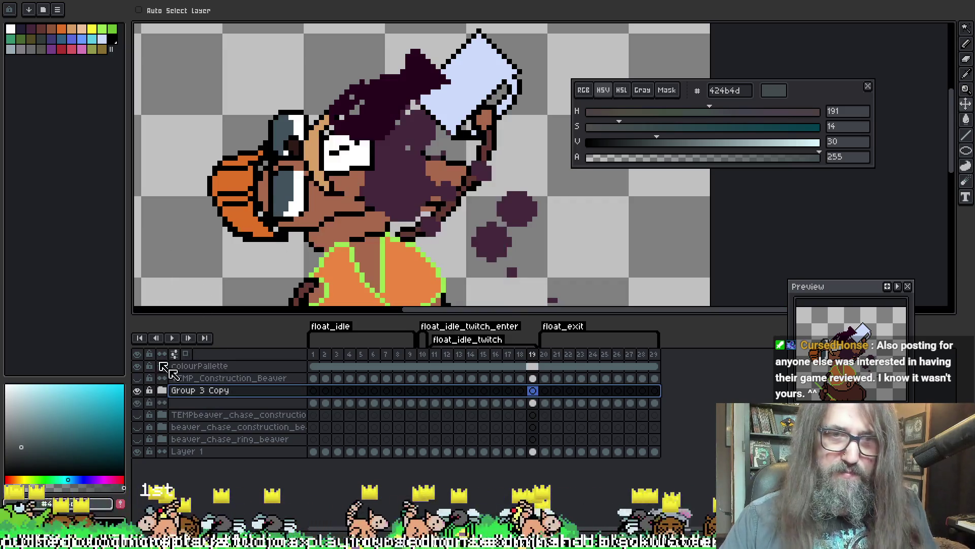
{"action": "double_click", "coordinate": [214, 392]}
{"action": "key", "text": "Escape"}
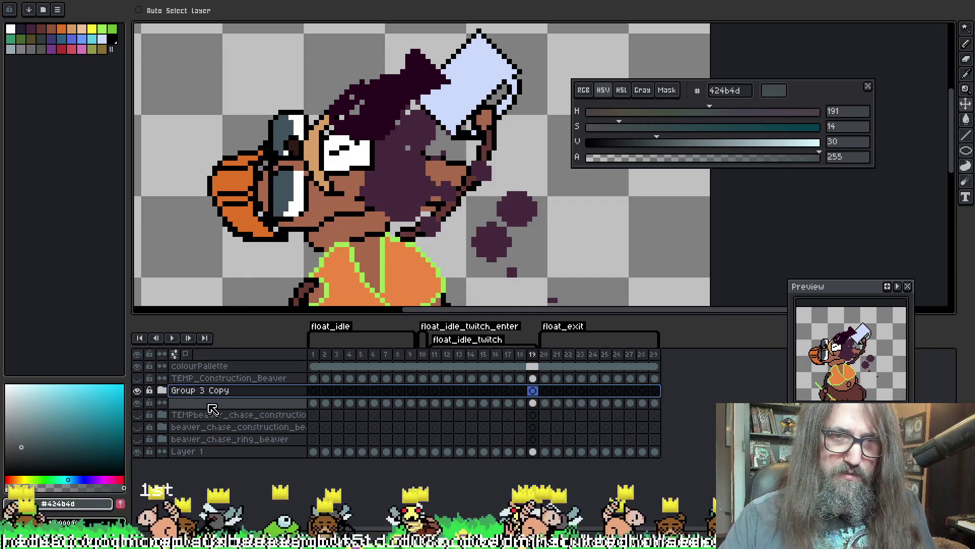
{"action": "mouse_move", "coordinate": [438, 214]}
{"action": "left_mouse_down"}
{"action": "mouse_move", "coordinate": [495, 235]}
{"action": "mouse_move", "coordinate": [421, 270]}
{"action": "mouse_move", "coordinate": [429, 271]}
{"action": "left_mouse_up"}
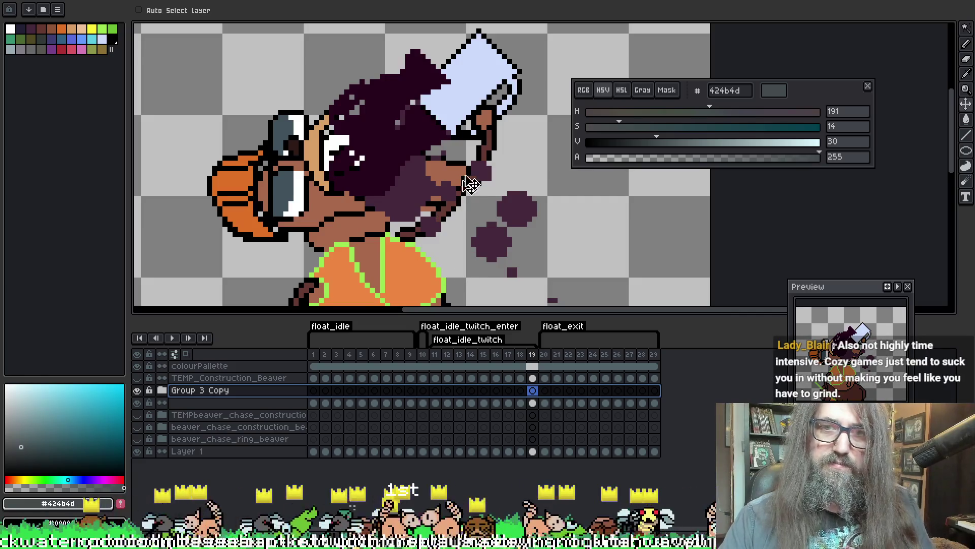
{"action": "key", "text": "Escape"}
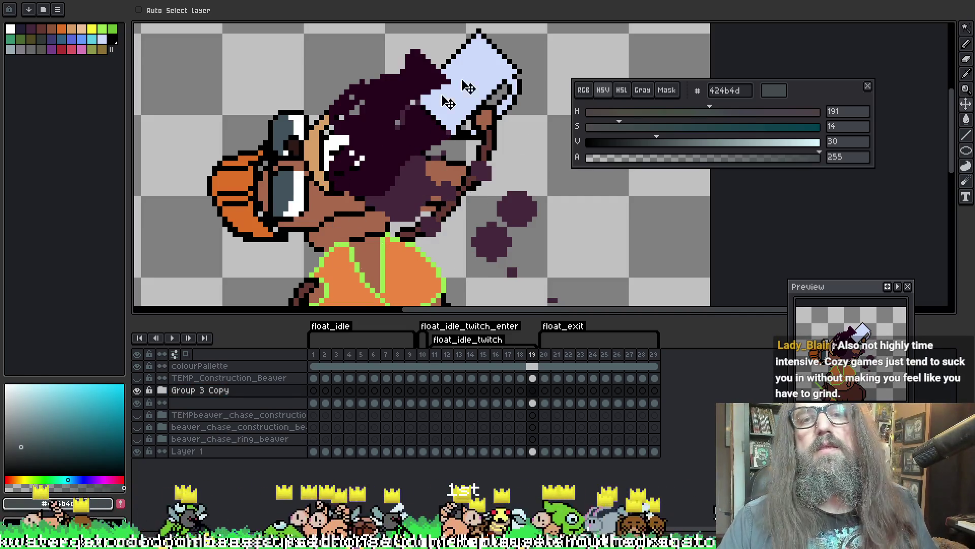
Frame the beaver's head, hide Group 3 Copy, and pick frame 19 of the unnamed layer
{"action": "mouse_move", "coordinate": [461, 180]}
{"action": "left_mouse_down"}
{"action": "mouse_move", "coordinate": [409, 203]}
{"action": "mouse_move", "coordinate": [480, 128]}
{"action": "left_mouse_up"}
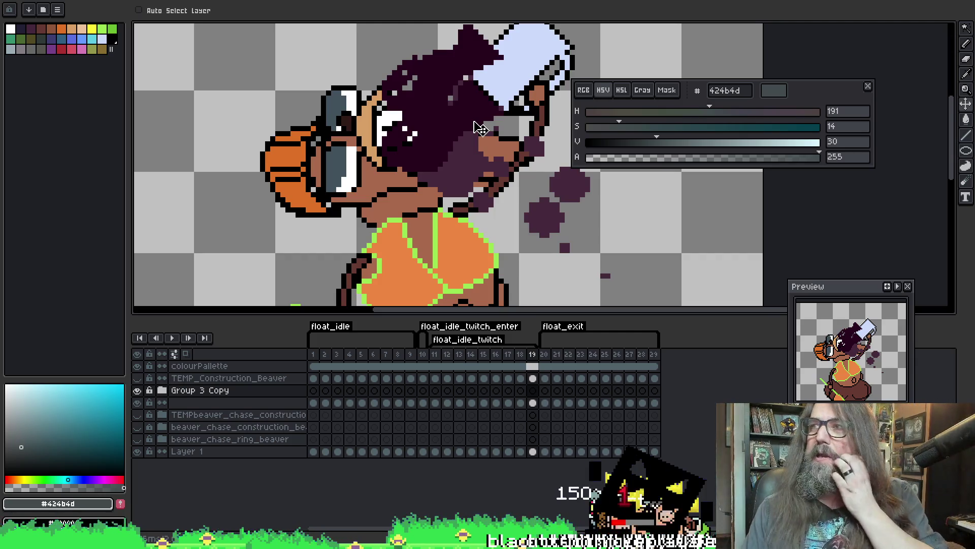
{"action": "left_click_drag", "start_coordinate": [522, 214], "coordinate": [473, 167]}
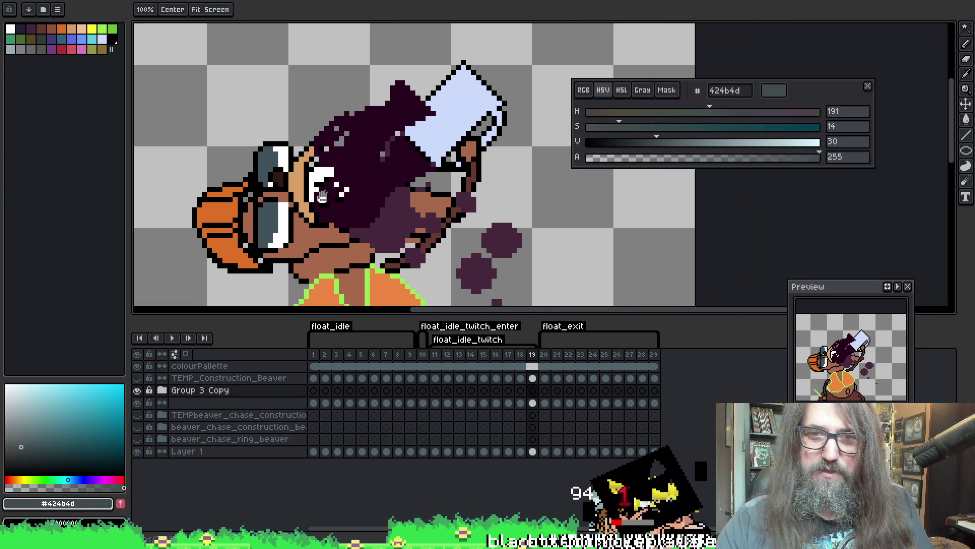
{"action": "left_click", "coordinate": [137, 391]}
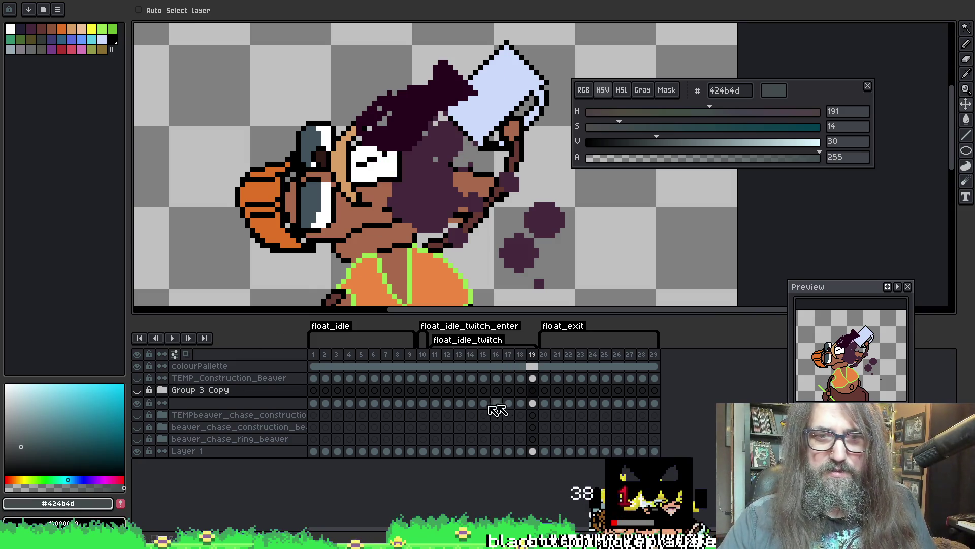
{"action": "left_click", "coordinate": [533, 402]}
{"action": "key", "text": "w"}
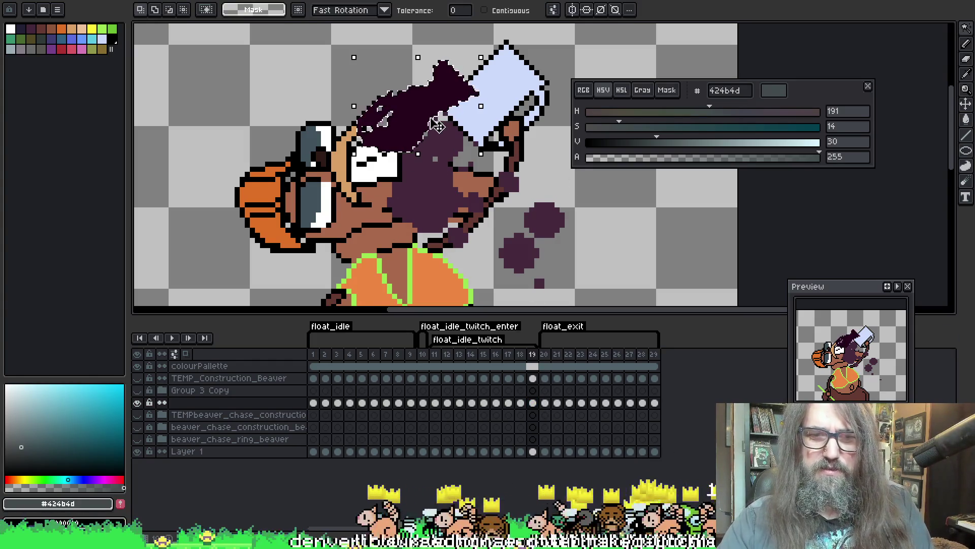
Erase the selected dark hair from frame 19 and heighten the canvas area
{"action": "key", "text": "Delete"}
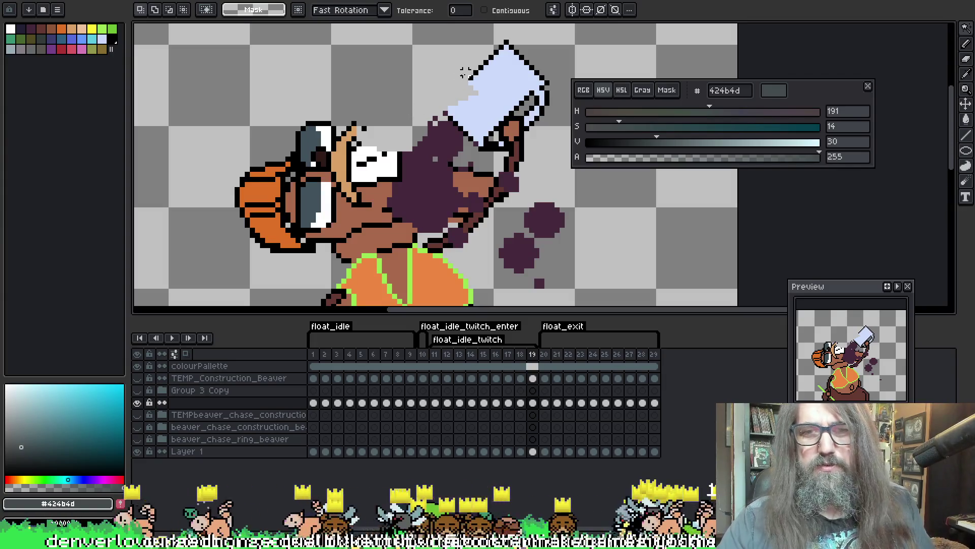
{"action": "key", "text": "ctrl+z"}
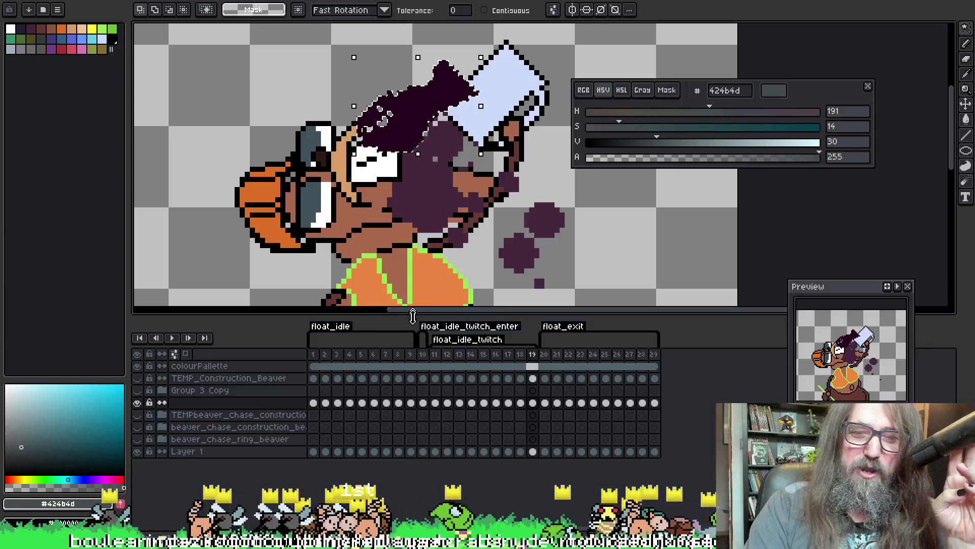
{"action": "left_click_drag", "start_coordinate": [410, 316], "coordinate": [392, 392]}
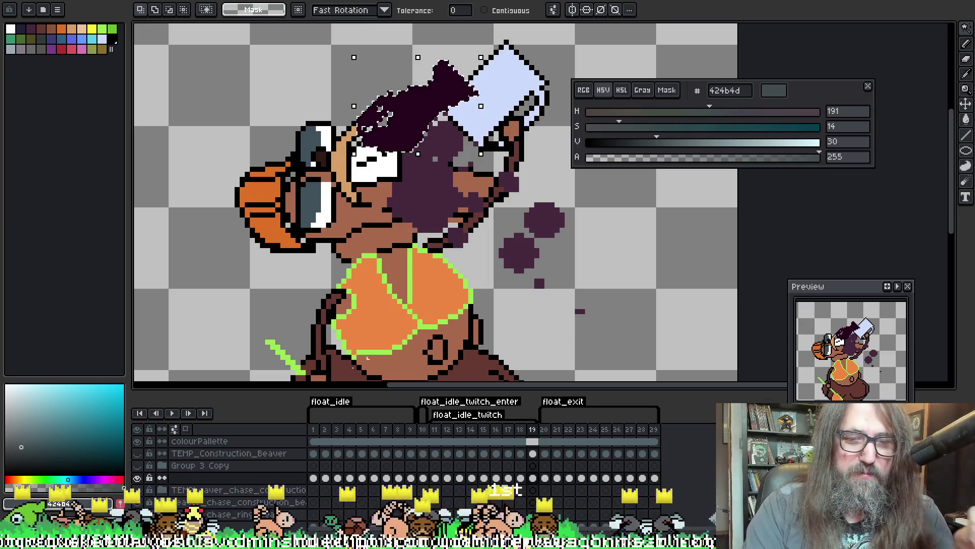
{"action": "left_click", "coordinate": [138, 466]}
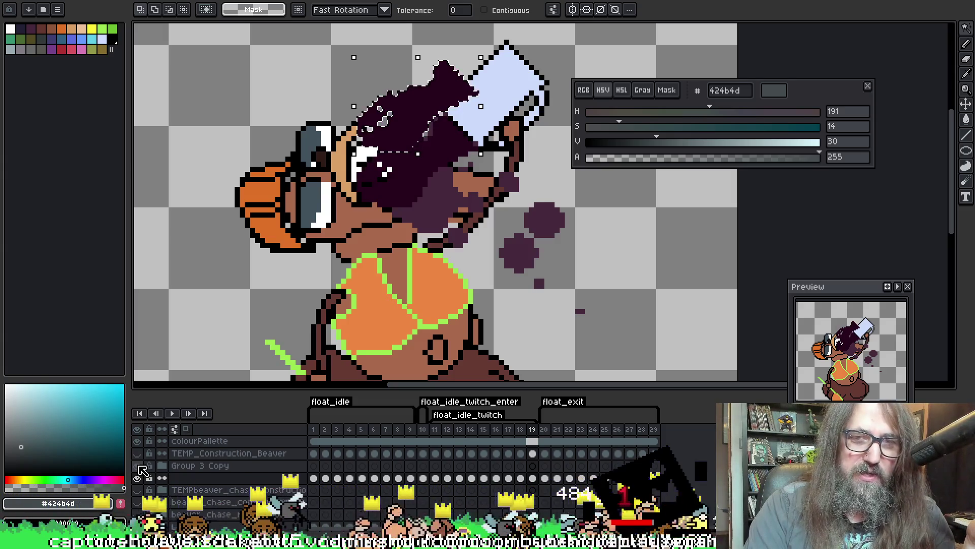
{"action": "left_click", "coordinate": [140, 466]}
{"action": "key", "text": "ctrl+z"}
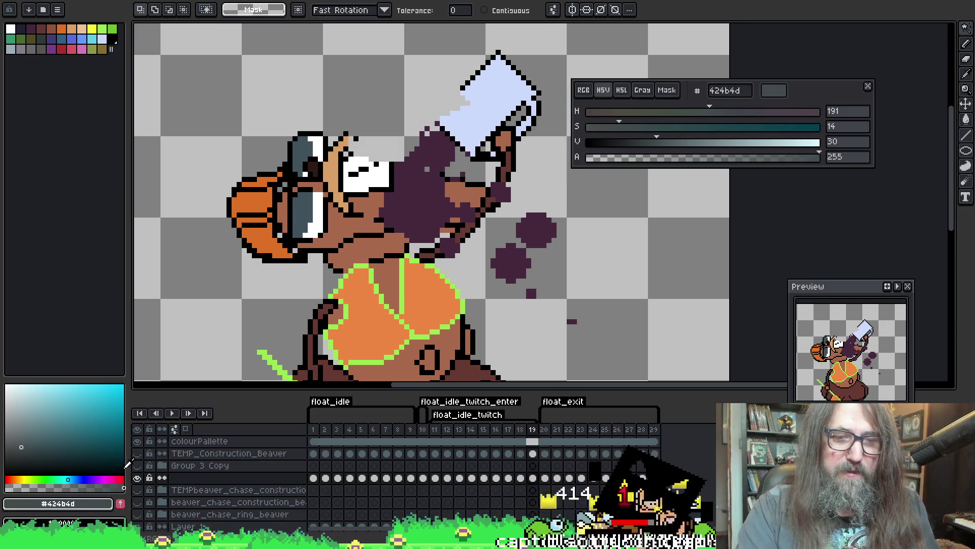
Show Group 3 Copy, move its hair up into place, and merge it down
{"action": "left_click", "coordinate": [137, 466]}
{"action": "key", "text": "b"}
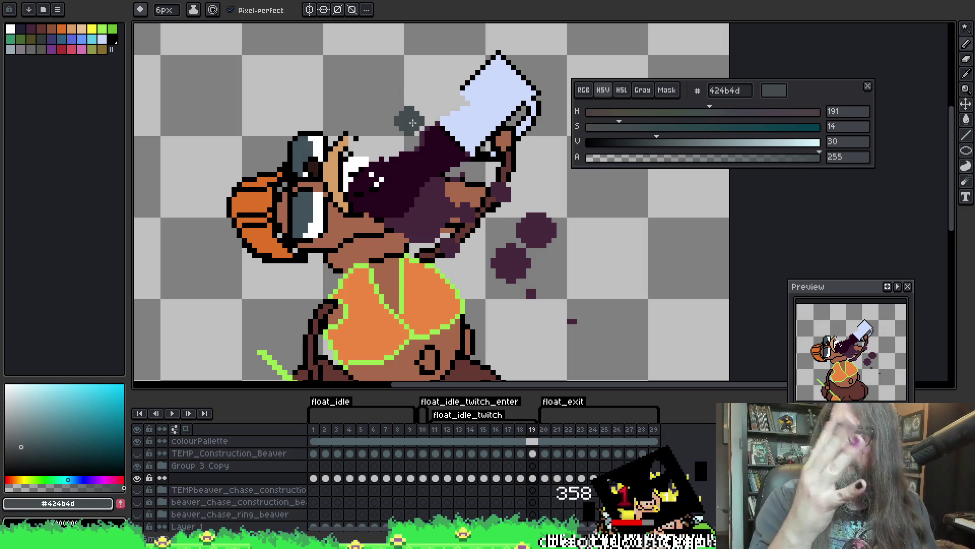
{"action": "key", "text": "v"}
{"action": "mouse_move", "coordinate": [416, 274]}
{"action": "left_mouse_down"}
{"action": "mouse_move", "coordinate": [416, 223]}
{"action": "mouse_move", "coordinate": [388, 213]}
{"action": "left_mouse_up"}
{"action": "key", "text": "h"}
{"action": "key", "text": "b"}
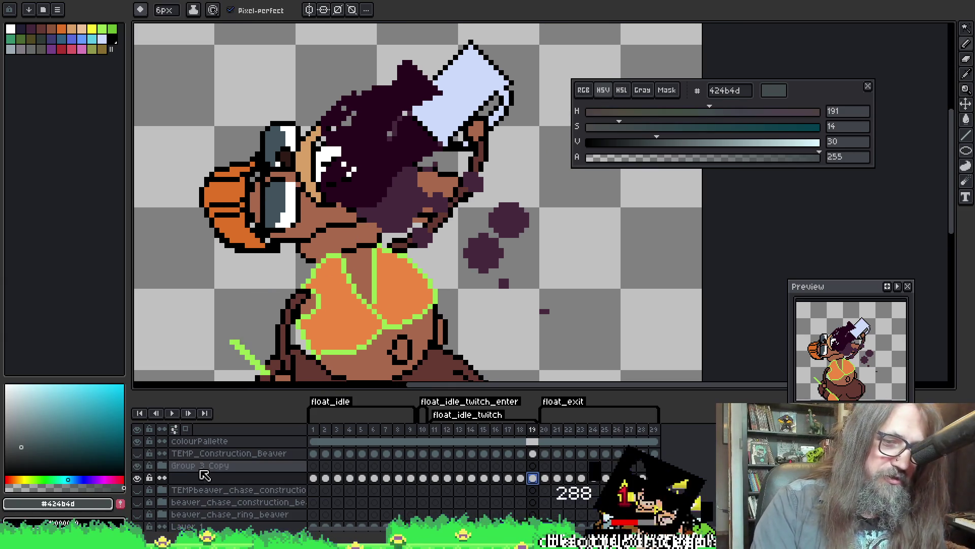
{"action": "key", "text": "ctrl+z"}
{"action": "key", "text": "ctrl+z"}
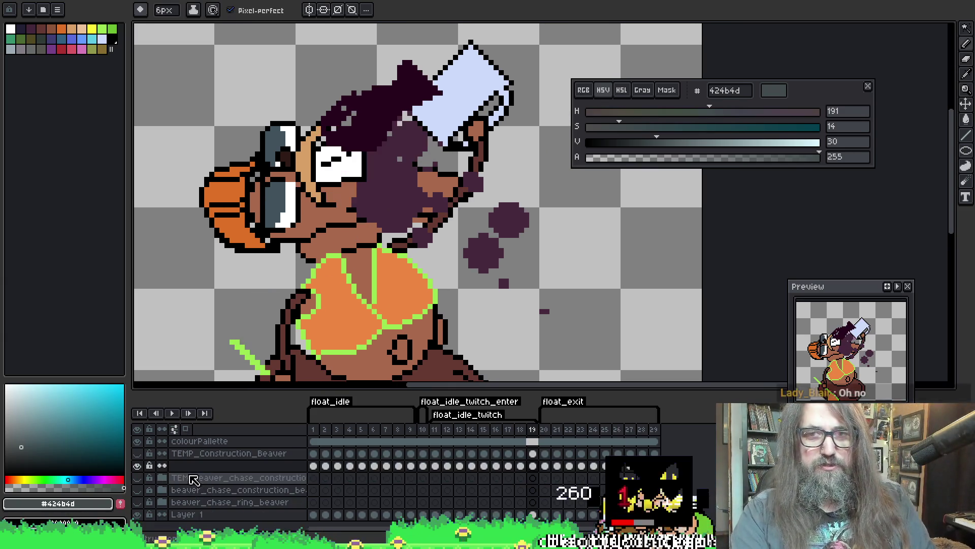
Enlarge the timeline and rename the merged unnamed layer to 'shaded'
{"action": "scroll", "coordinate": [186, 462], "scroll_direction": "down", "scroll_amount": 1}
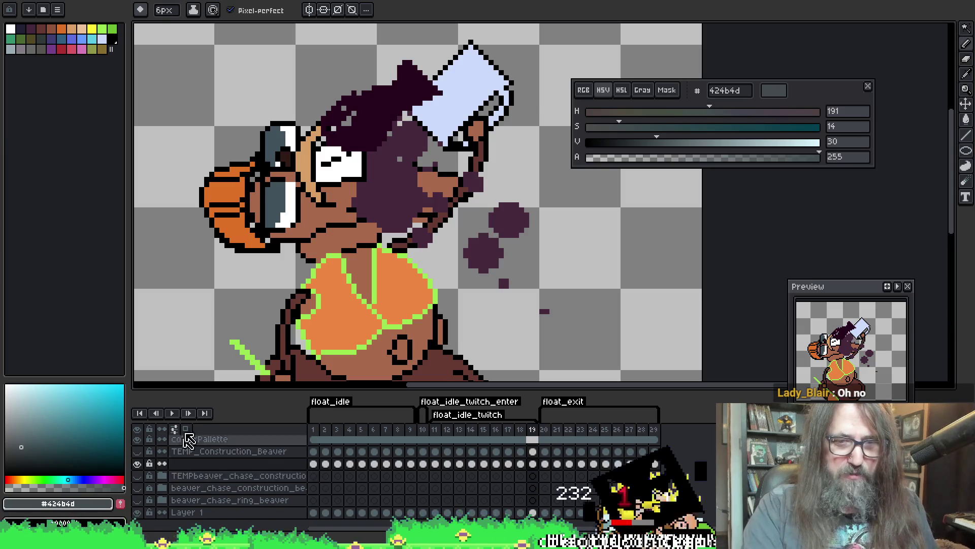
{"action": "left_click_drag", "start_coordinate": [210, 389], "coordinate": [211, 308]}
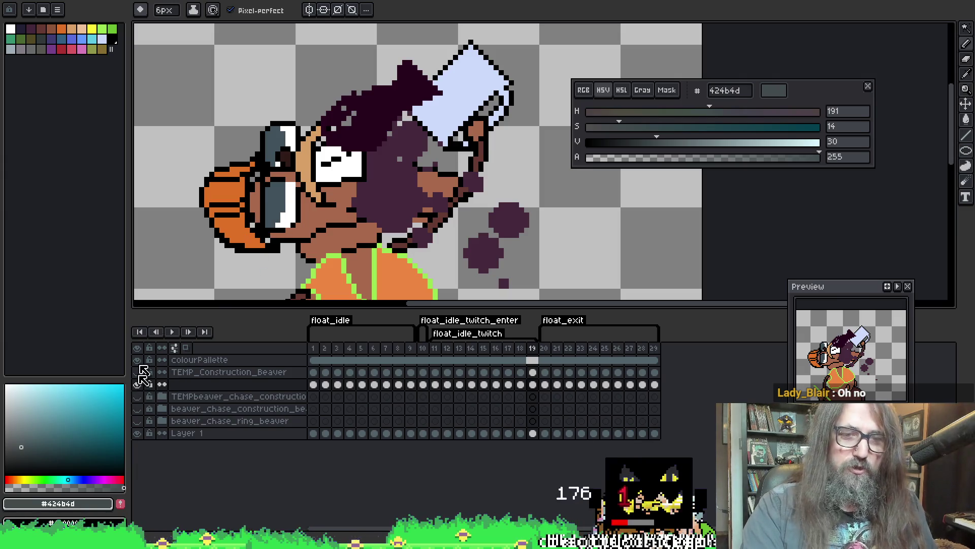
{"action": "double_click", "coordinate": [186, 386]}
{"action": "type", "text": "sha"}
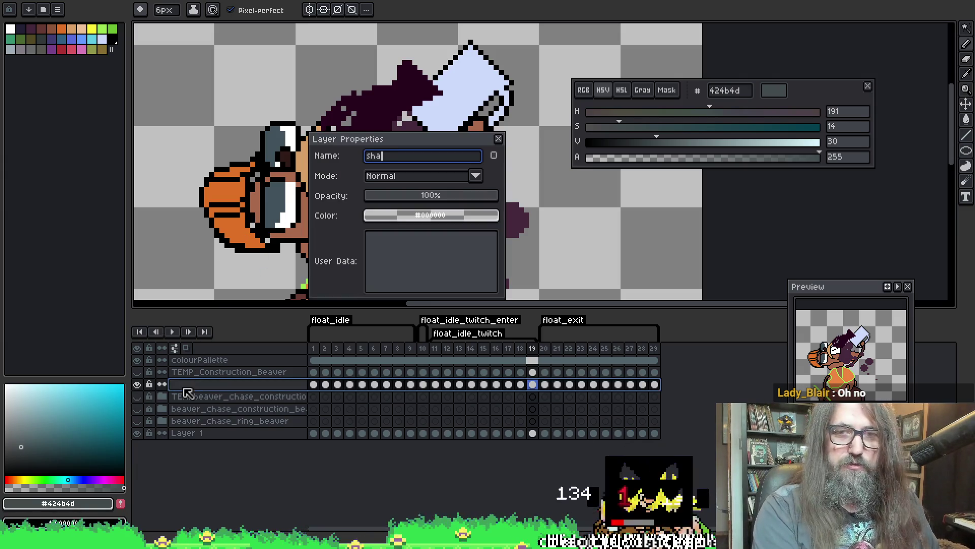
{"action": "type", "text": "de"}
{"action": "key", "text": "Return"}
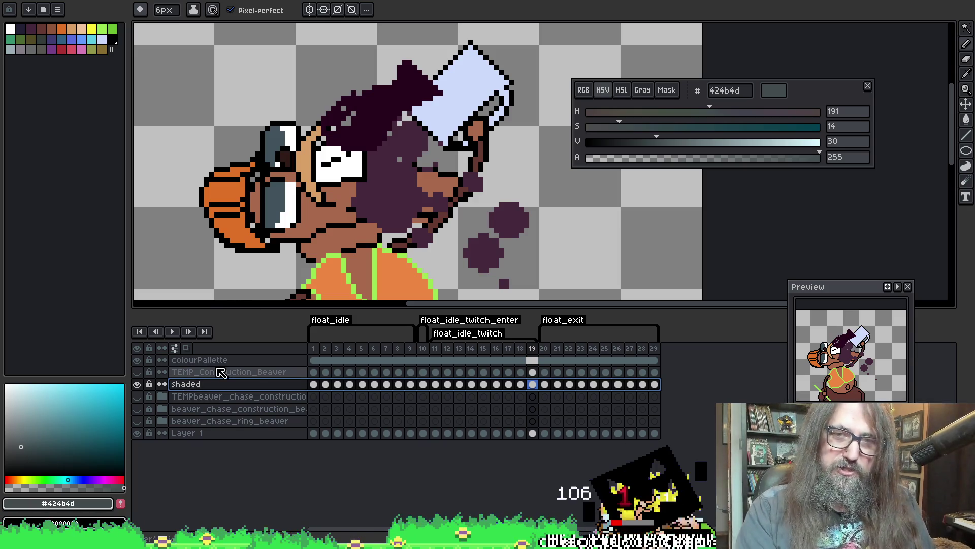
Check the shaded layer by toggling it, then zoom out to see the whole beaver
{"action": "left_click", "coordinate": [137, 385]}
{"action": "left_click", "coordinate": [137, 385]}
{"action": "scroll", "coordinate": [304, 239], "scroll_direction": "down", "scroll_amount": 2}
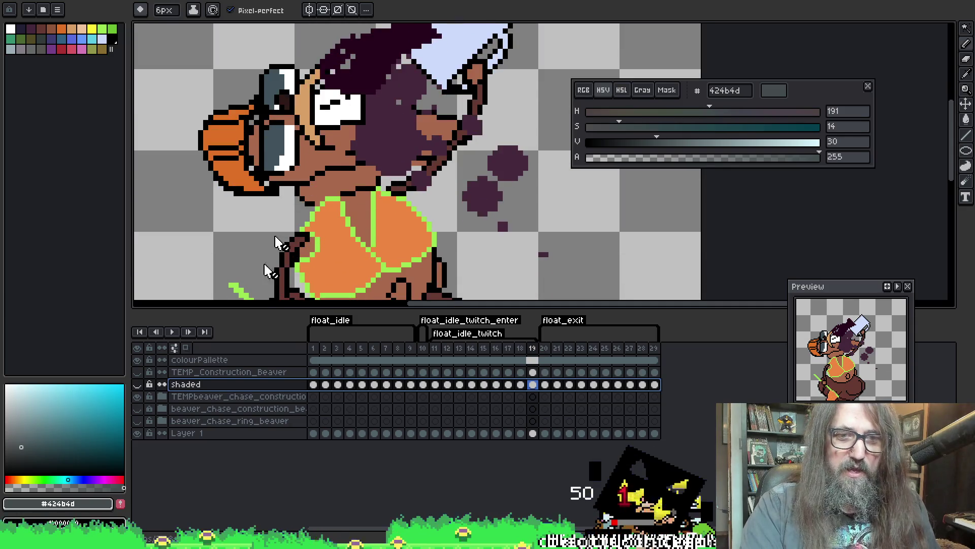
{"action": "key", "text": "minus"}
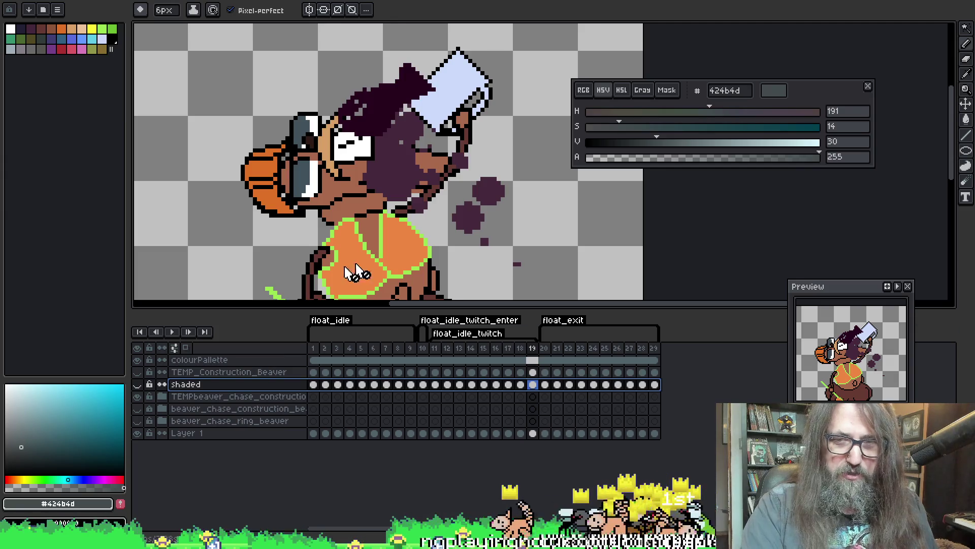
{"action": "scroll", "coordinate": [346, 256], "scroll_direction": "up", "scroll_amount": 1}
{"action": "mouse_move", "coordinate": [347, 249]}
{"action": "left_mouse_down"}
{"action": "mouse_move", "coordinate": [305, 264]}
{"action": "mouse_move", "coordinate": [351, 249]}
{"action": "left_mouse_up"}
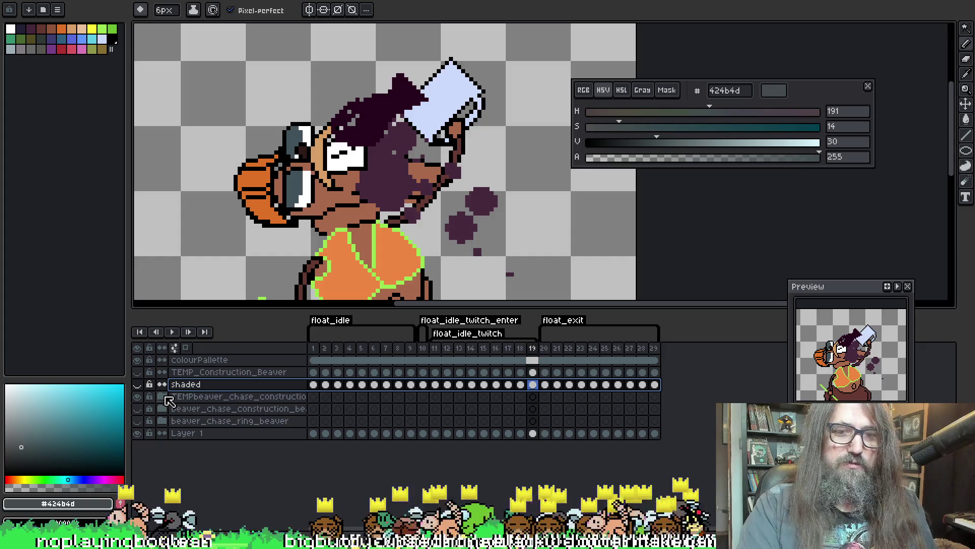
Expand the original beaver group and rename Group 3 to 'coffeestreeeeeeeam'
{"action": "left_click", "coordinate": [161, 396]}
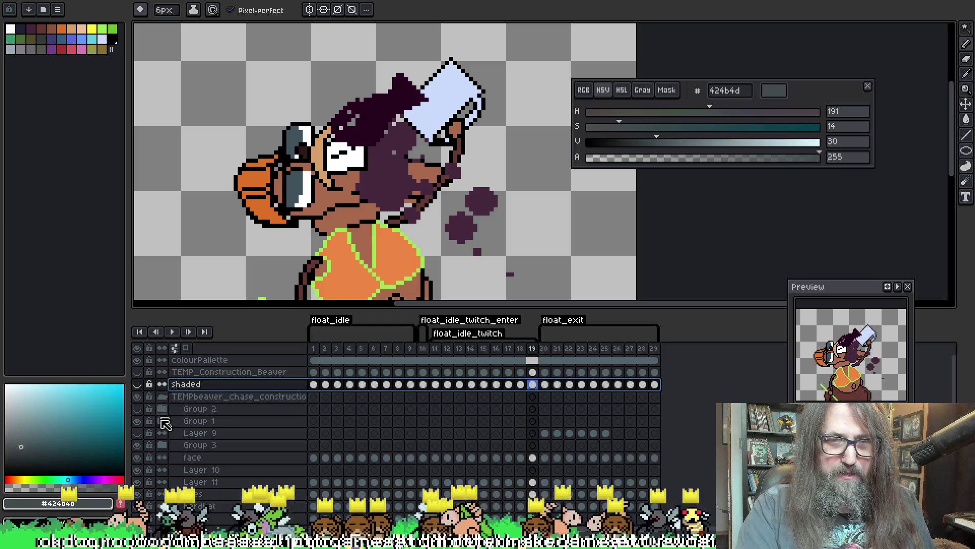
{"action": "scroll", "coordinate": [172, 409], "scroll_direction": "down", "scroll_amount": 1}
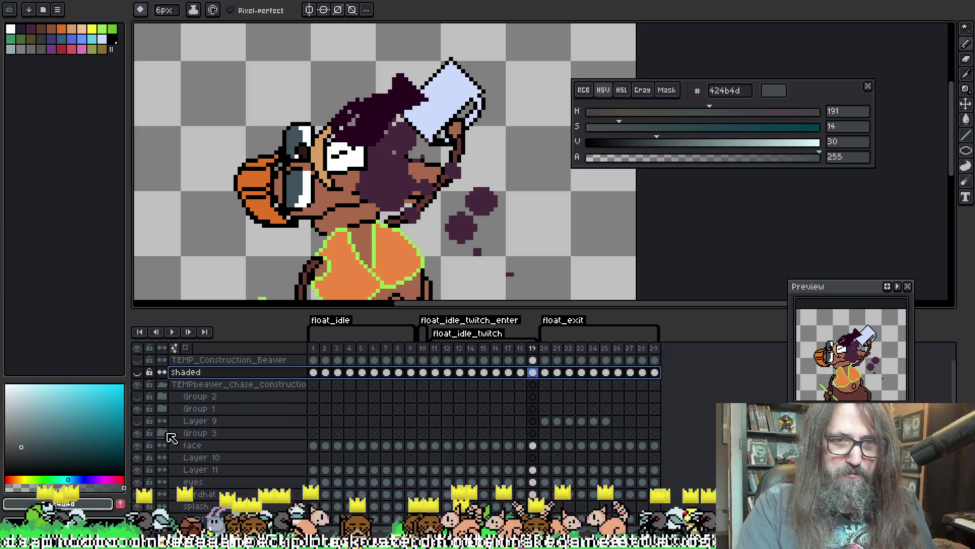
{"action": "left_click", "coordinate": [173, 434]}
{"action": "double_click", "coordinate": [201, 434]}
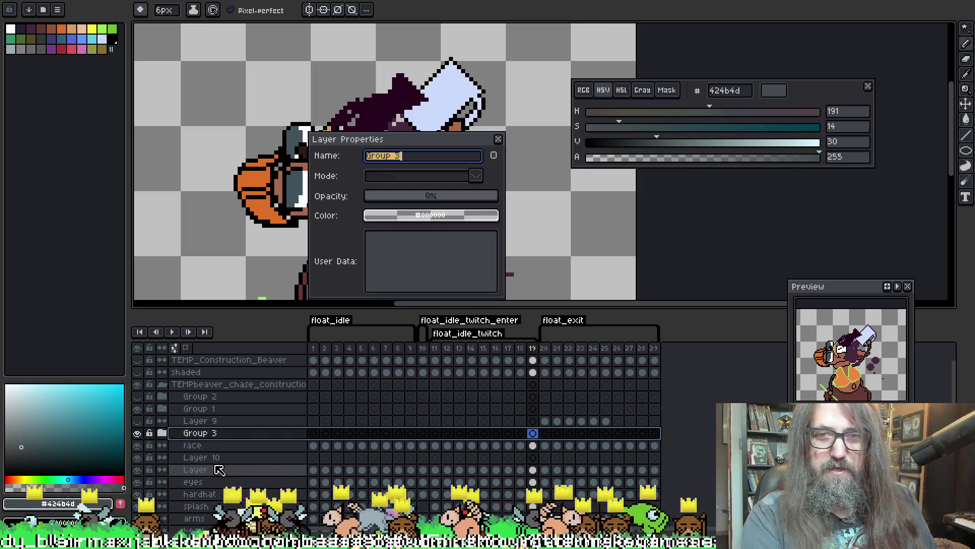
{"action": "type", "text": "s"}
{"action": "key", "text": "BackSpace"}
{"action": "key", "text": "BackSpace"}
{"action": "key", "text": "BackSpace"}
{"action": "type", "text": "ffeestreeeeeeeeam"}
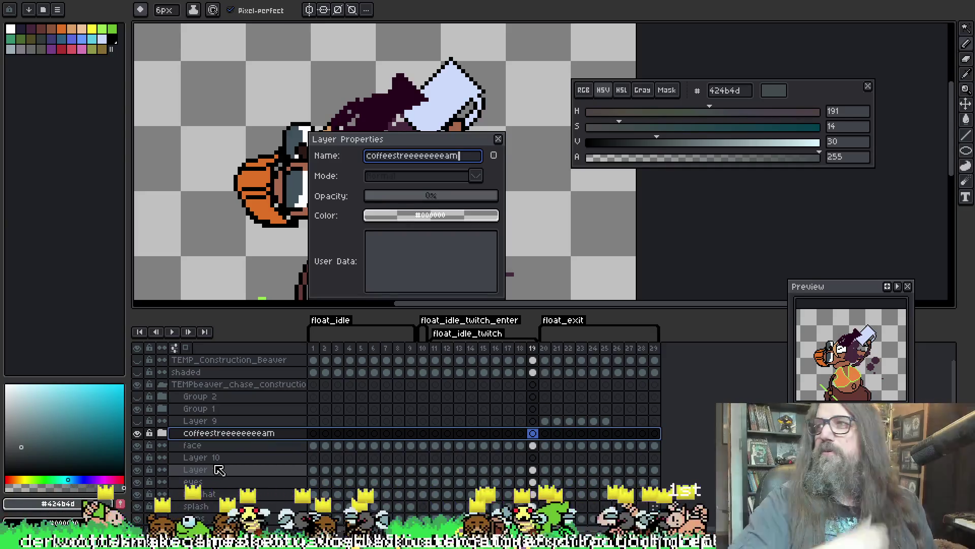
{"action": "key", "text": "Return"}
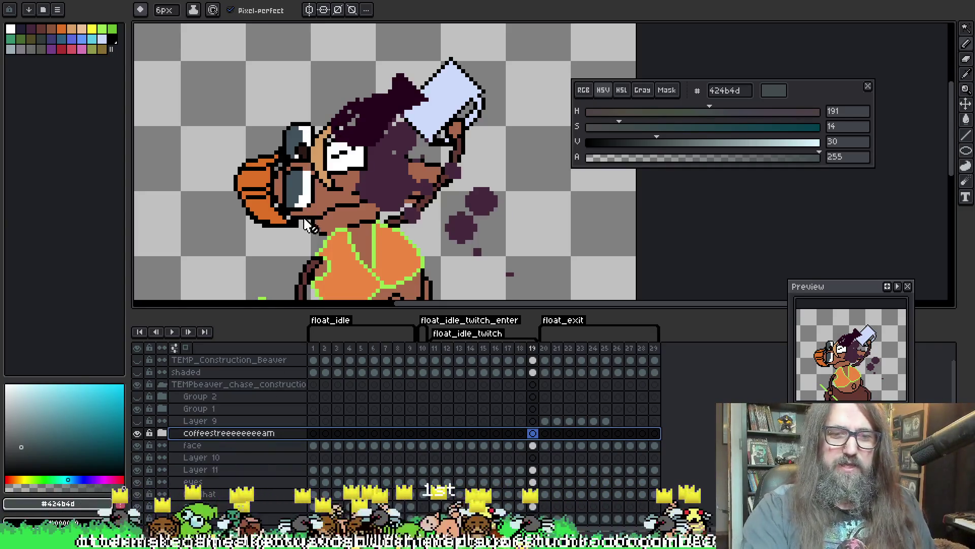
Pan the canvas up-right and hide the coffeestreeeeeeeam group
{"action": "key", "text": "space"}
{"action": "left_click_drag", "start_coordinate": [364, 242], "coordinate": [370, 227]}
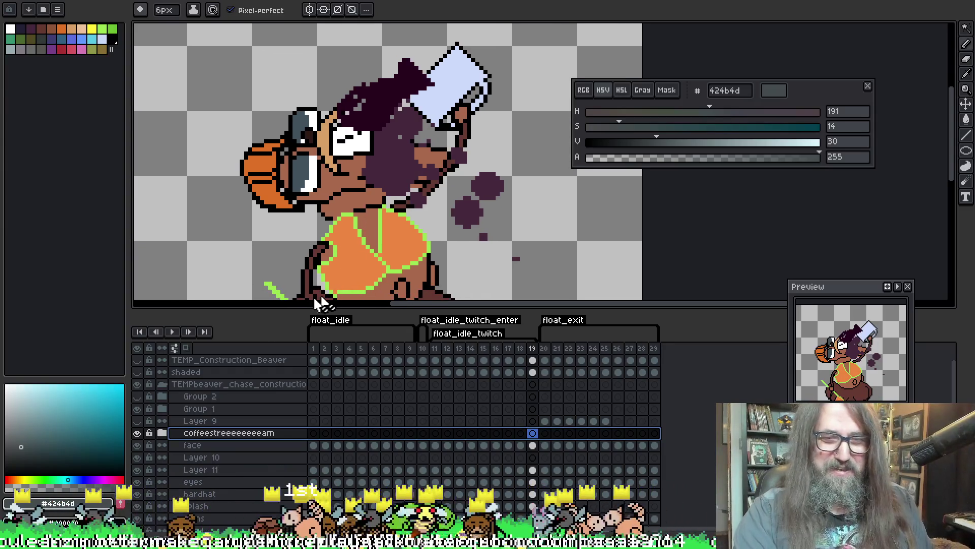
{"action": "left_click", "coordinate": [137, 433]}
Compare the coffee stream on and off, expand its group, and select CoffeeFountain, then the group
{"action": "left_click", "coordinate": [137, 434]}
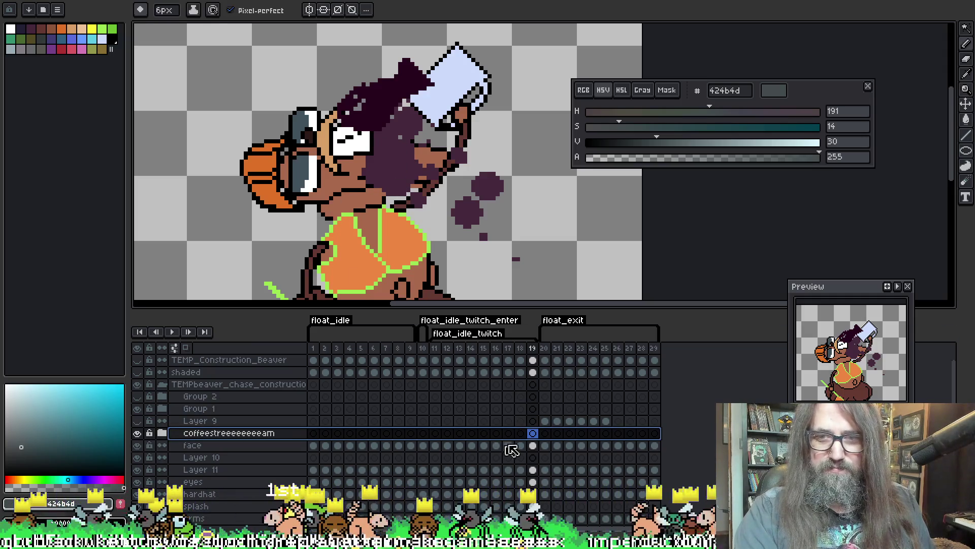
{"action": "left_click", "coordinate": [138, 434]}
{"action": "left_click", "coordinate": [137, 433]}
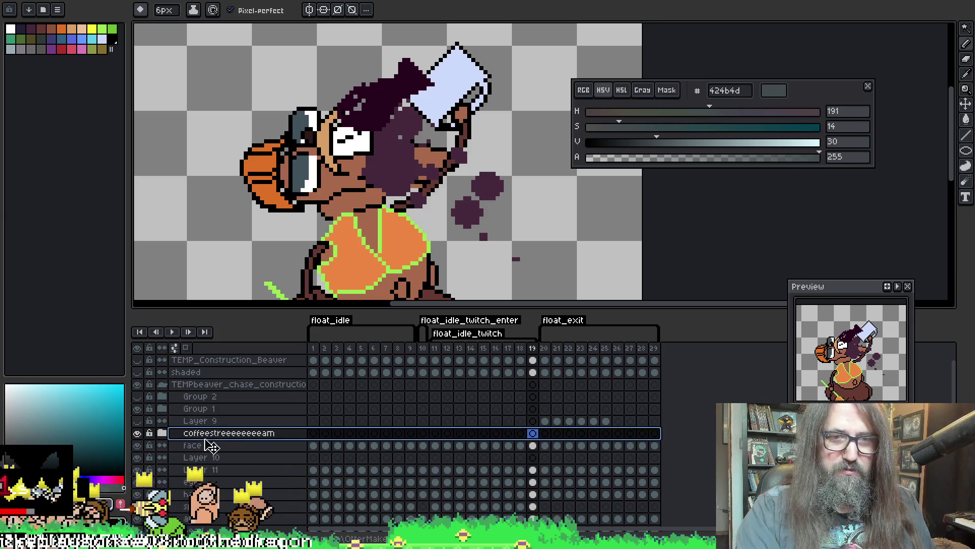
{"action": "left_click", "coordinate": [161, 433]}
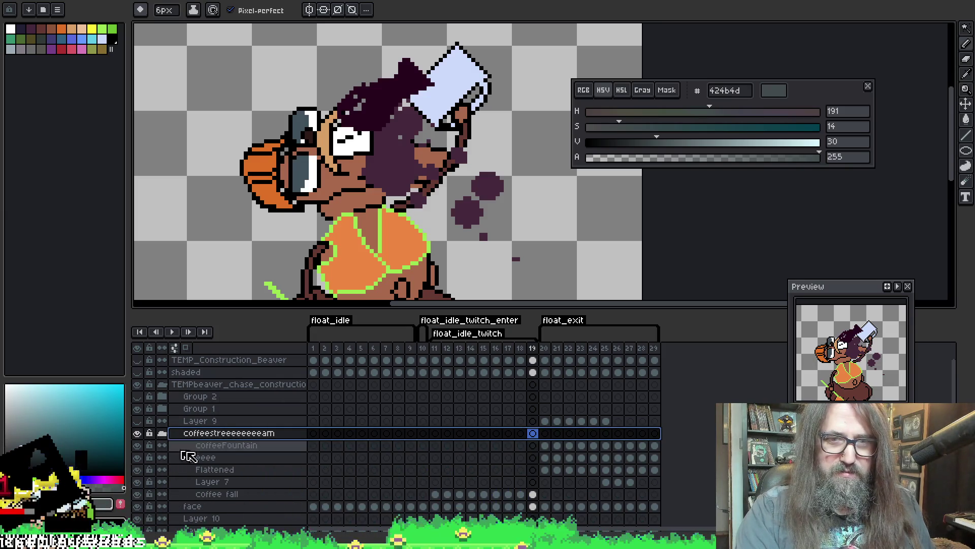
{"action": "left_click", "coordinate": [197, 445]}
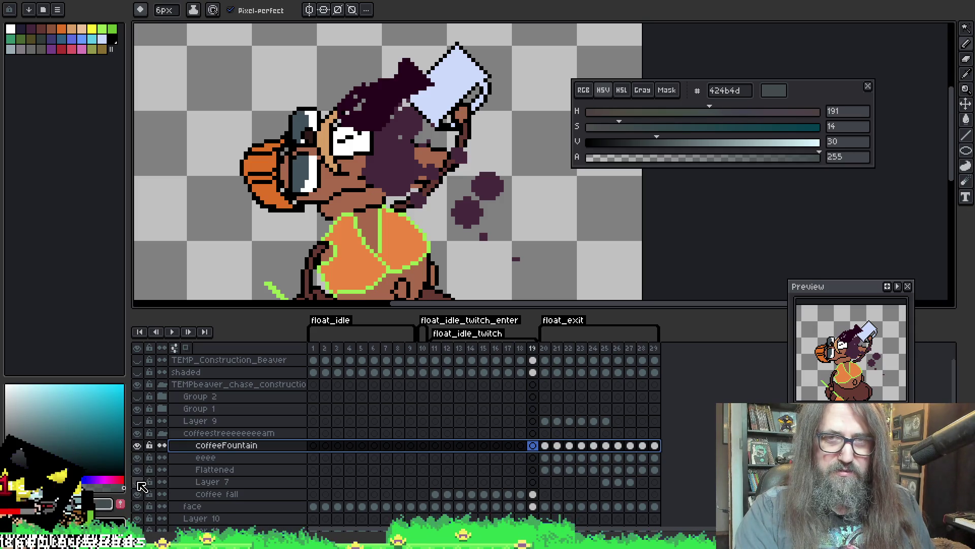
{"action": "left_click", "coordinate": [140, 493]}
{"action": "left_click", "coordinate": [139, 493]}
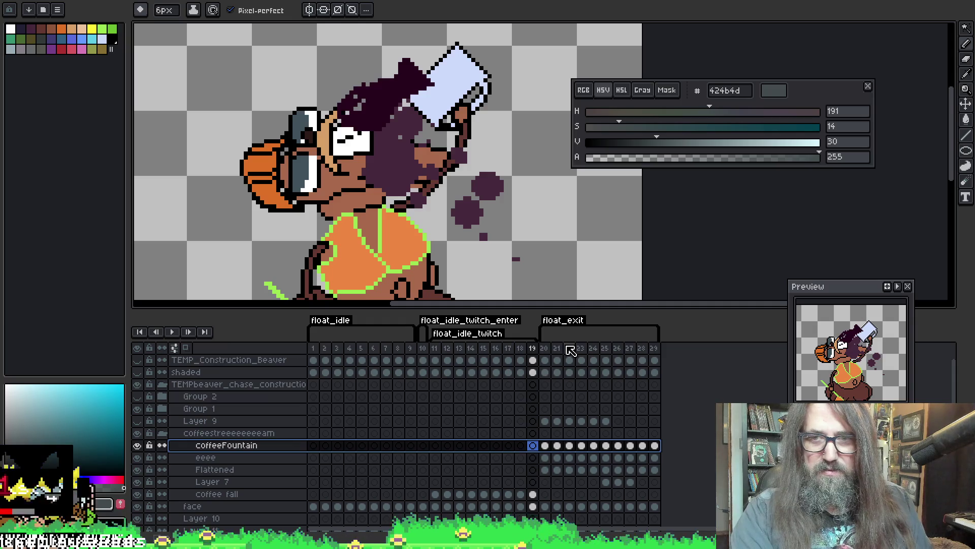
{"action": "left_click", "coordinate": [183, 435]}
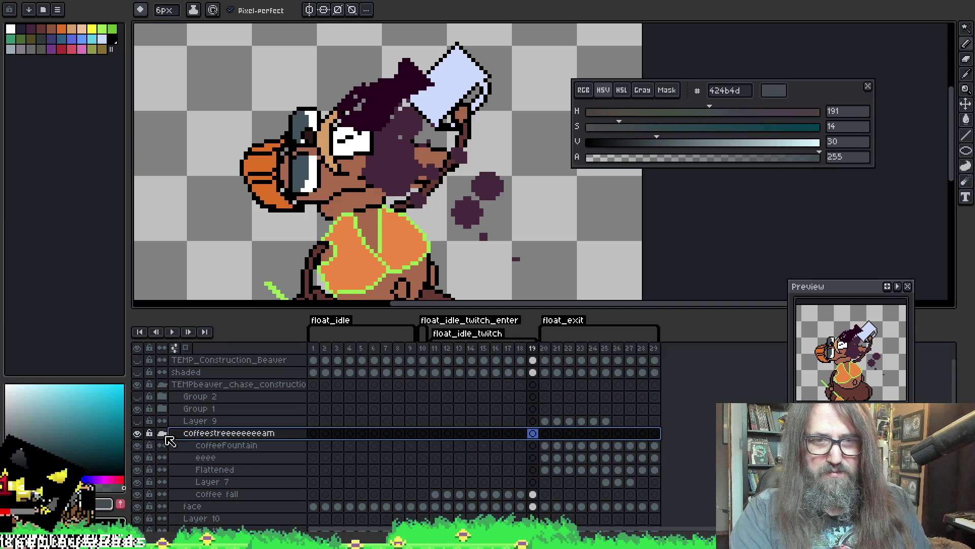
Go to frame 20 and play the animation to review the coffee stream
{"action": "left_click", "coordinate": [546, 349]}
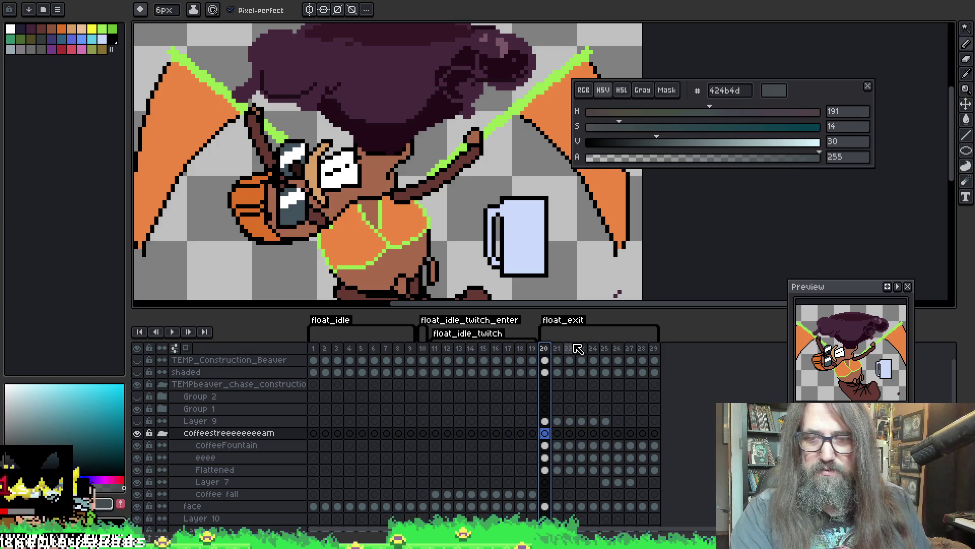
{"action": "scroll", "coordinate": [497, 404], "scroll_direction": "down", "scroll_amount": 1}
{"action": "scroll", "coordinate": [509, 133], "scroll_direction": "down", "scroll_amount": 1}
{"action": "left_click_drag", "start_coordinate": [509, 133], "coordinate": [428, 185]}
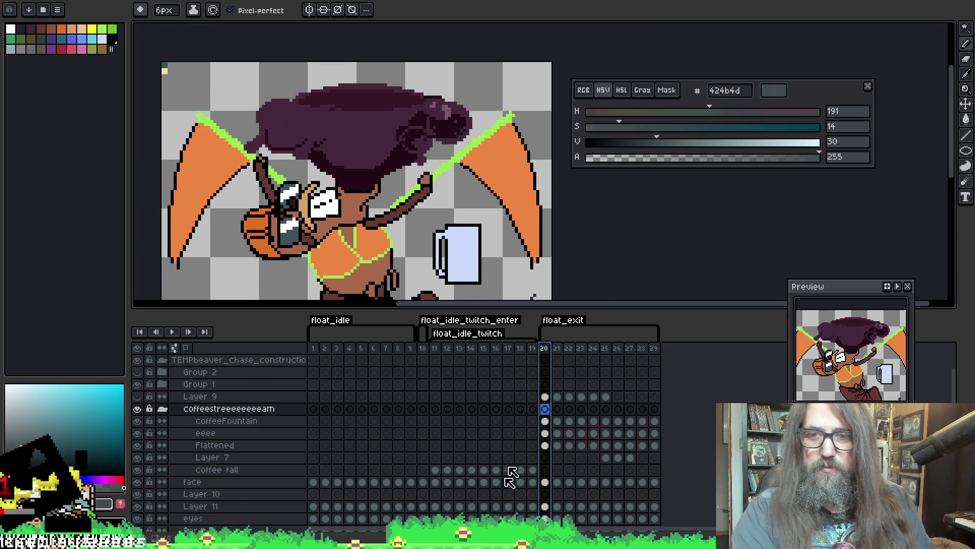
{"action": "scroll", "coordinate": [557, 361], "scroll_direction": "up", "scroll_amount": 1}
{"action": "key", "text": "Return"}
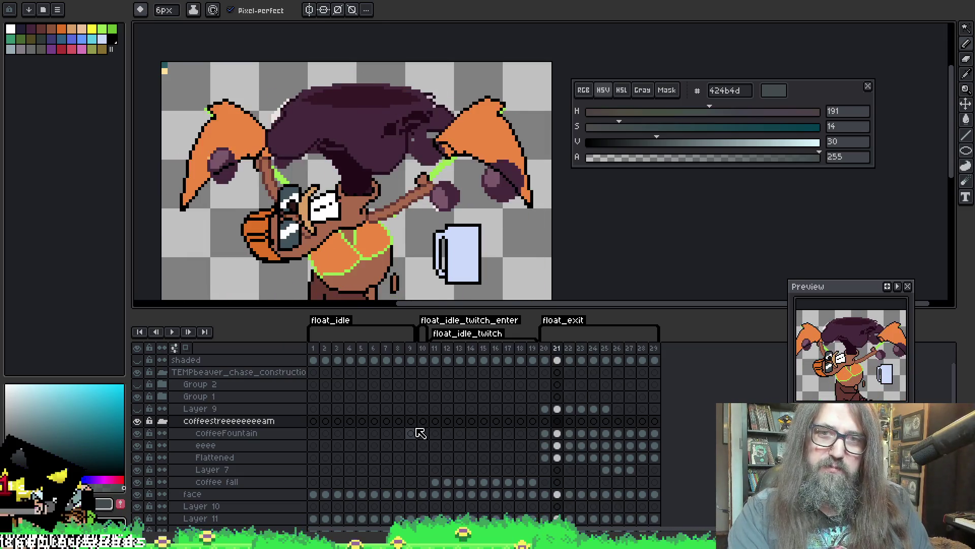
{"action": "scroll", "coordinate": [413, 379], "scroll_direction": "down", "scroll_amount": 2}
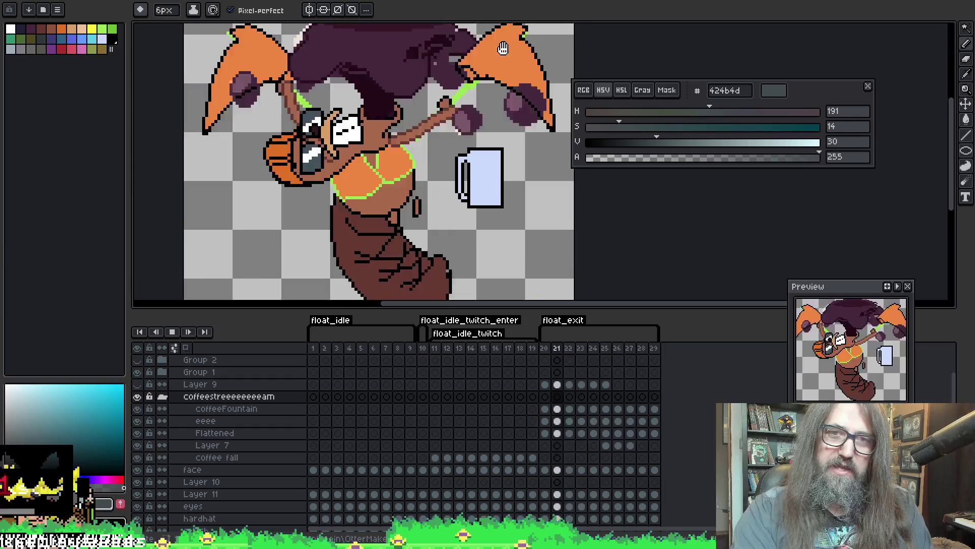
{"action": "scroll", "coordinate": [488, 277], "scroll_direction": "down", "scroll_amount": 1}
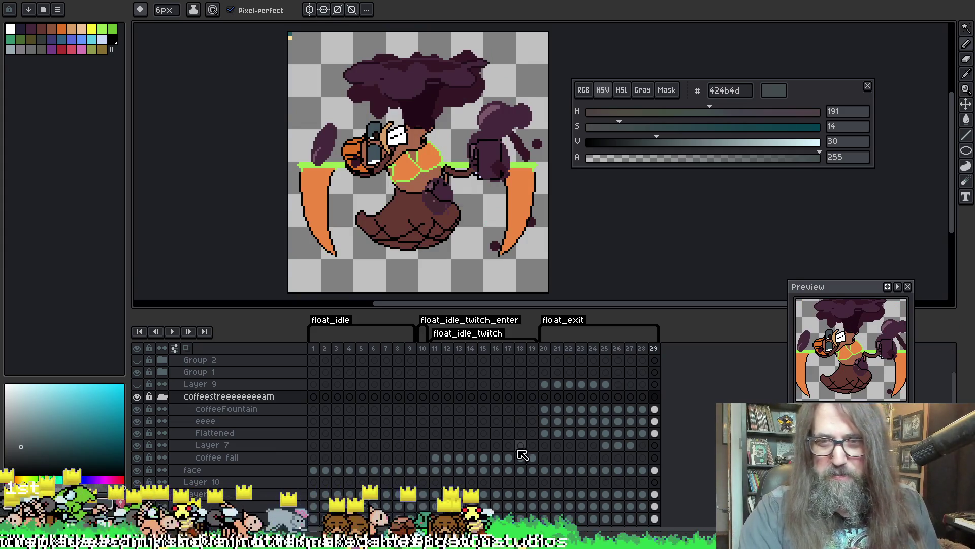
Select coffee fall cels 11–19 and drag the stream up-left across the beaver's face
{"action": "left_click", "coordinate": [436, 458]}
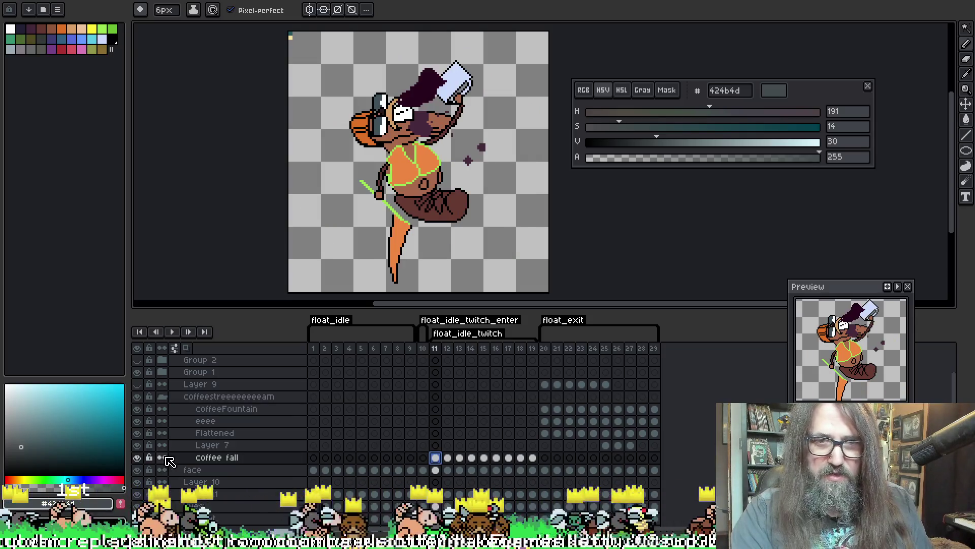
{"action": "left_click", "coordinate": [532, 458], "text": "shift"}
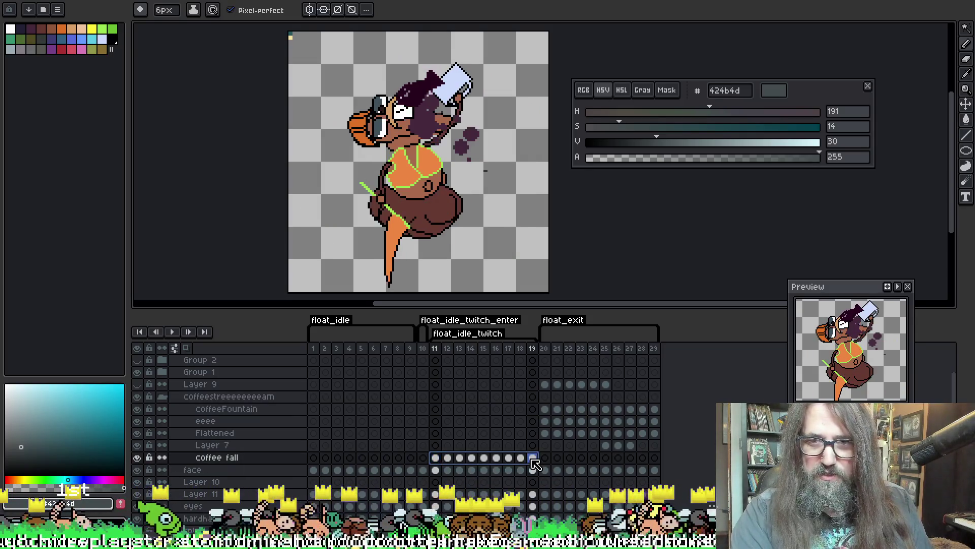
{"action": "left_click_drag", "start_coordinate": [437, 101], "coordinate": [417, 153]}
{"action": "scroll", "coordinate": [418, 153], "scroll_direction": "up", "scroll_amount": 3}
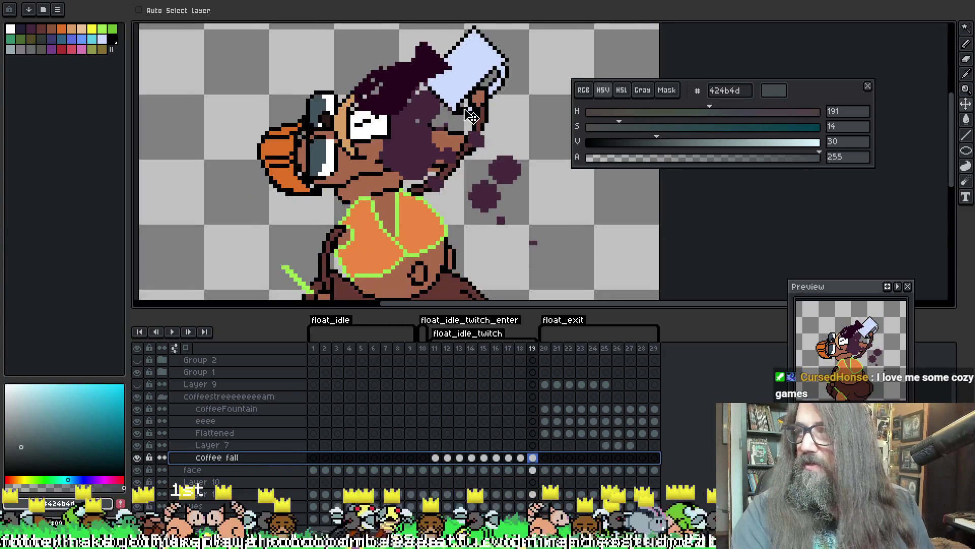
{"action": "mouse_move", "coordinate": [439, 146]}
{"action": "left_mouse_down"}
{"action": "mouse_move", "coordinate": [426, 162]}
{"action": "mouse_move", "coordinate": [436, 191]}
{"action": "mouse_move", "coordinate": [442, 179]}
{"action": "mouse_move", "coordinate": [402, 148]}
{"action": "mouse_move", "coordinate": [426, 121]}
{"action": "left_mouse_up"}
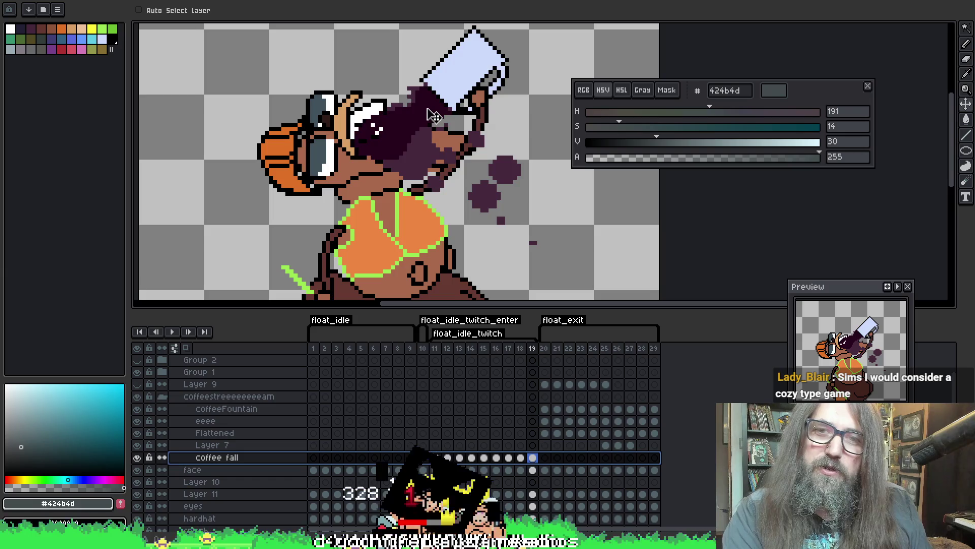
{"action": "scroll", "coordinate": [428, 178], "scroll_direction": "up", "scroll_amount": 1}
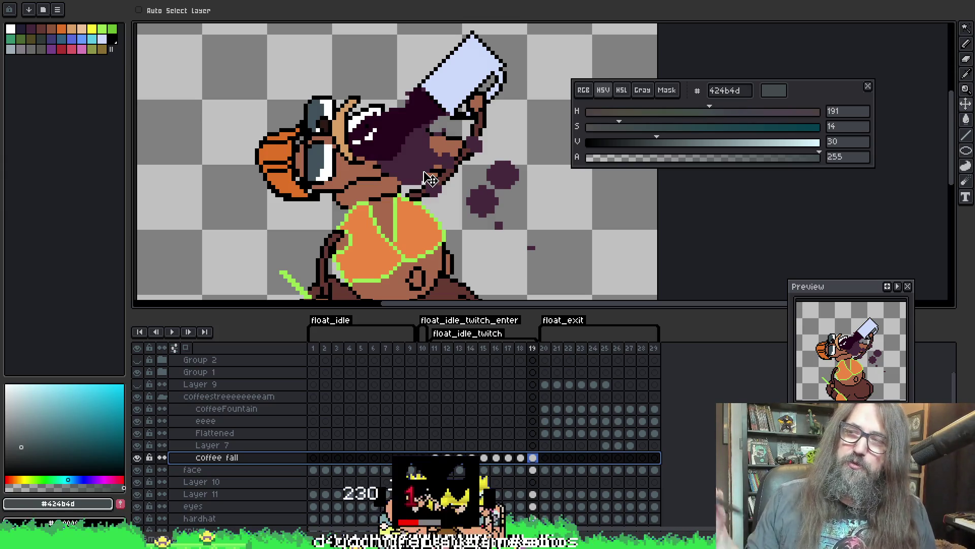
{"action": "left_click_drag", "start_coordinate": [426, 169], "coordinate": [434, 171]}
{"action": "key", "text": "b"}
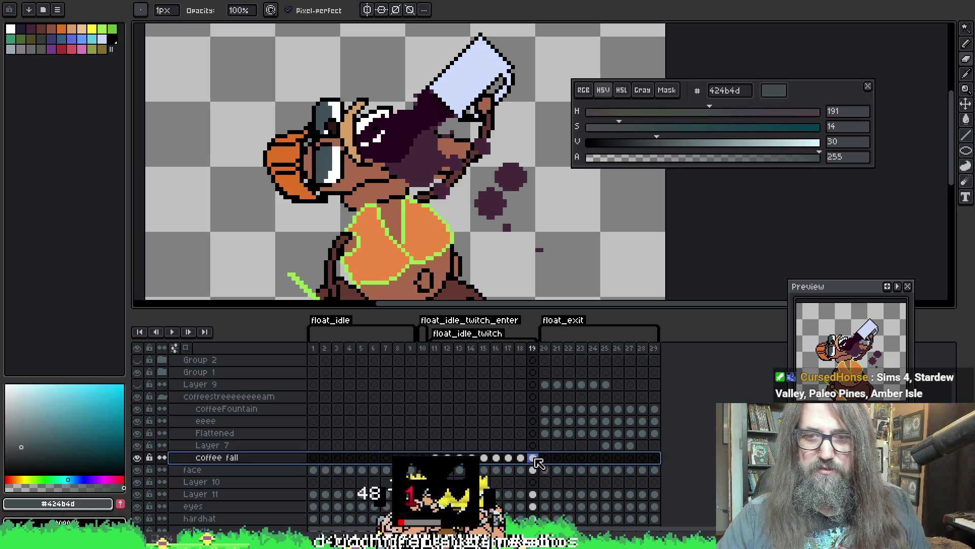
Magic-wand the beaver's eye on the face layer and erase the coffee covering it on the coffee fall layer
{"action": "left_click", "coordinate": [536, 468]}
{"action": "key", "text": "w"}
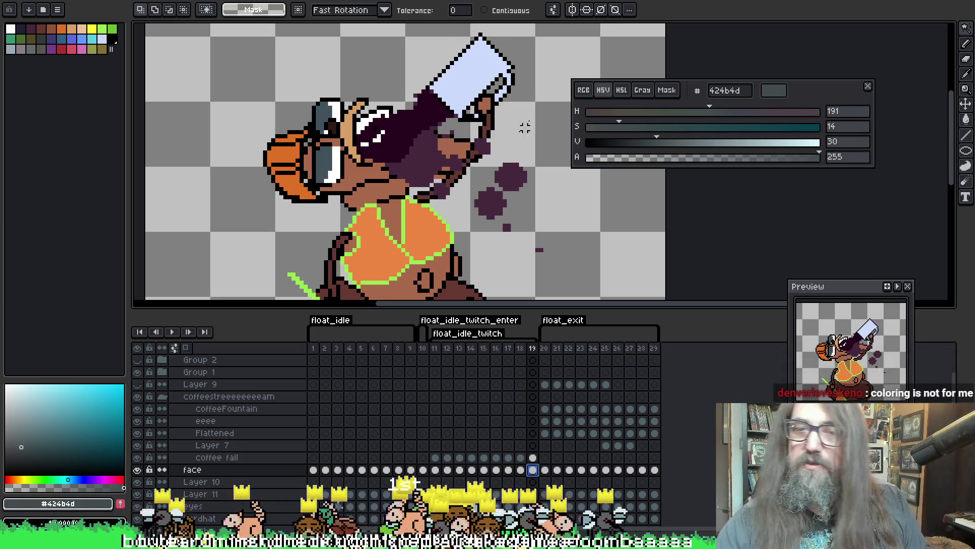
{"action": "left_click", "coordinate": [378, 122]}
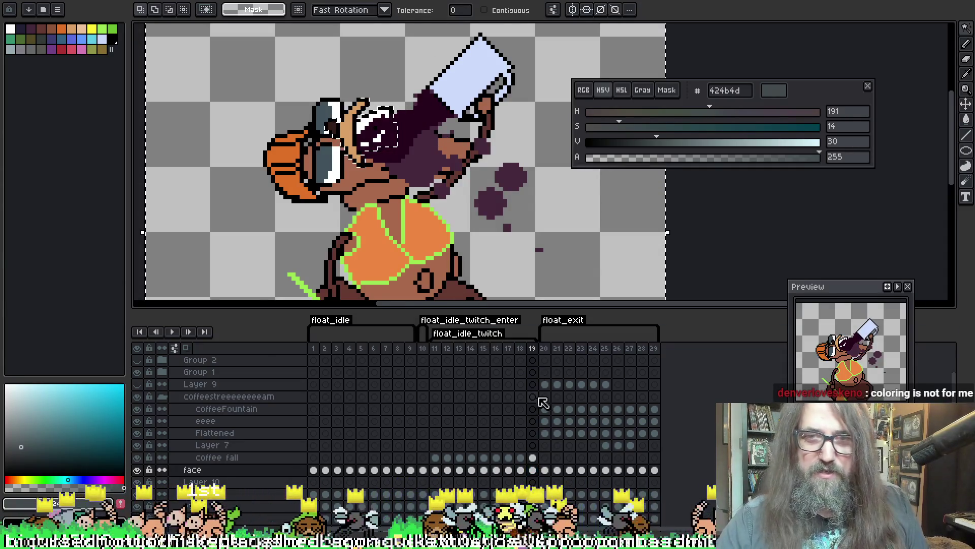
{"action": "left_click", "coordinate": [532, 458]}
{"action": "key", "text": "ctrl+d"}
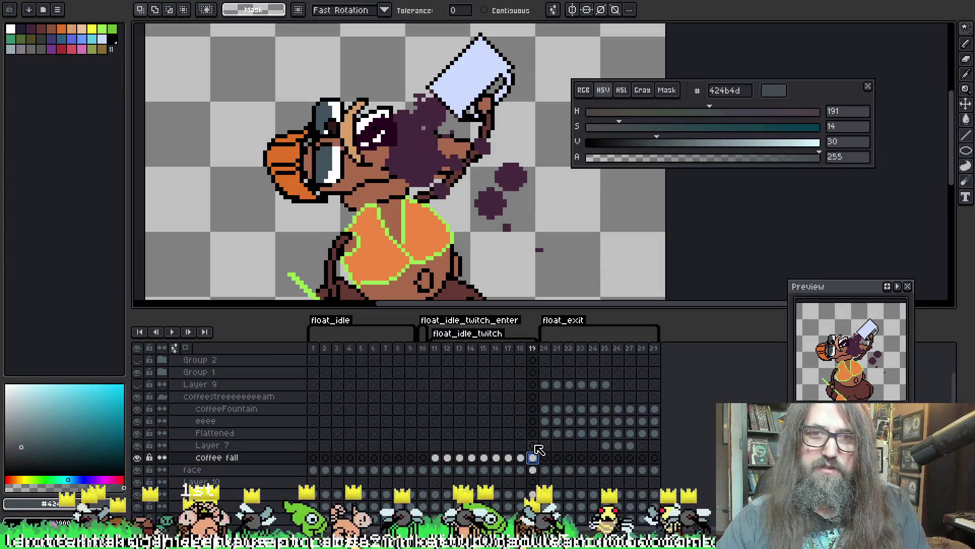
{"action": "key", "text": "ctrl+z"}
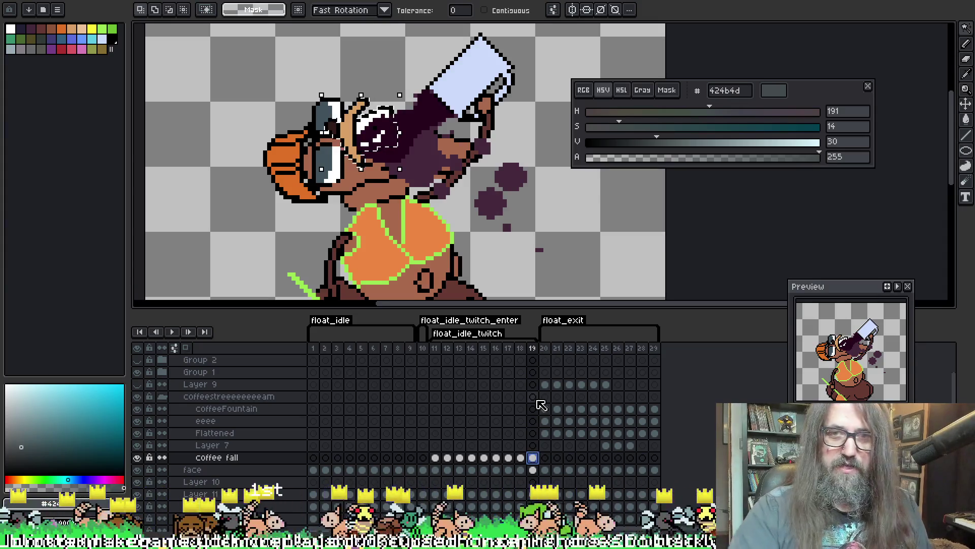
{"action": "key", "text": "ctrl+d"}
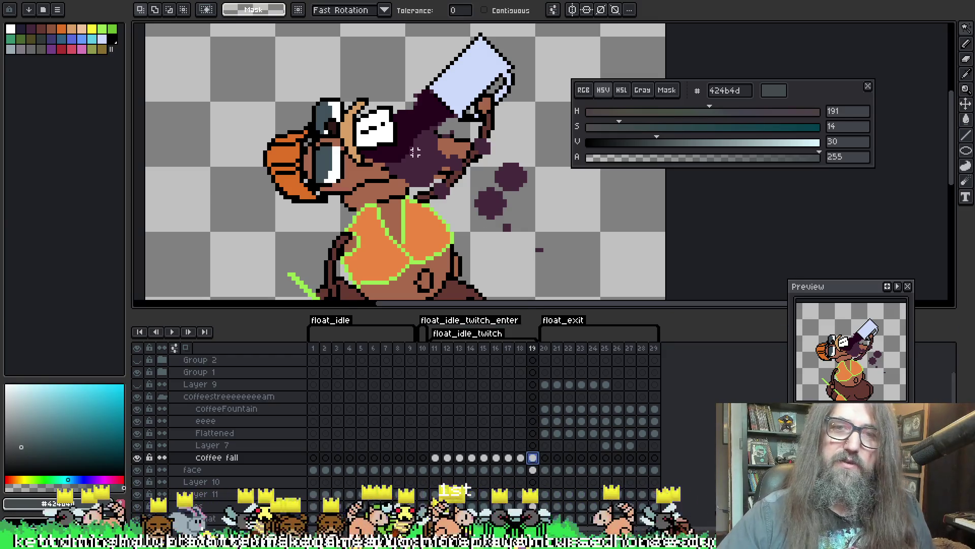
{"action": "left_click_drag", "start_coordinate": [476, 156], "coordinate": [480, 170]}
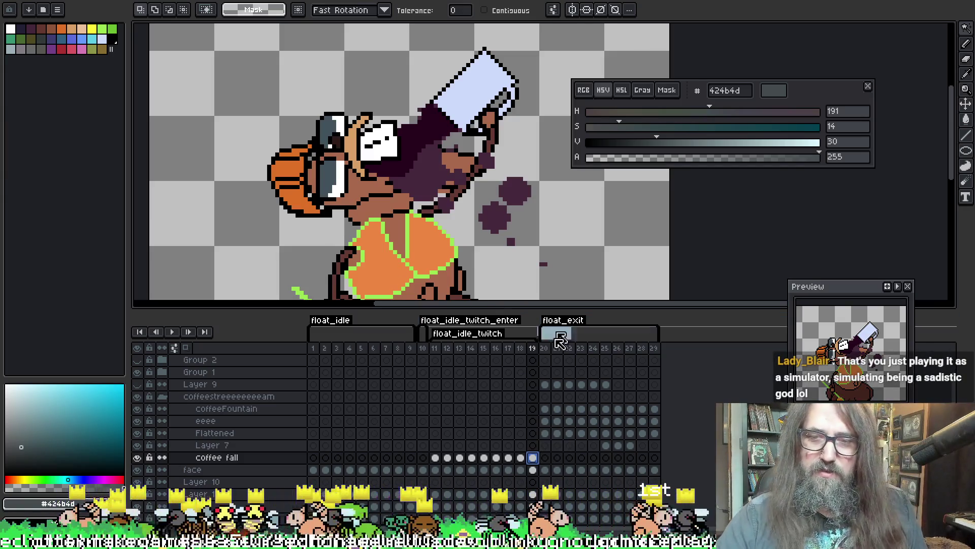
Select the face's white areas at frames 18 and 17 and move to the coffee fall layer
{"action": "left_click", "coordinate": [522, 470]}
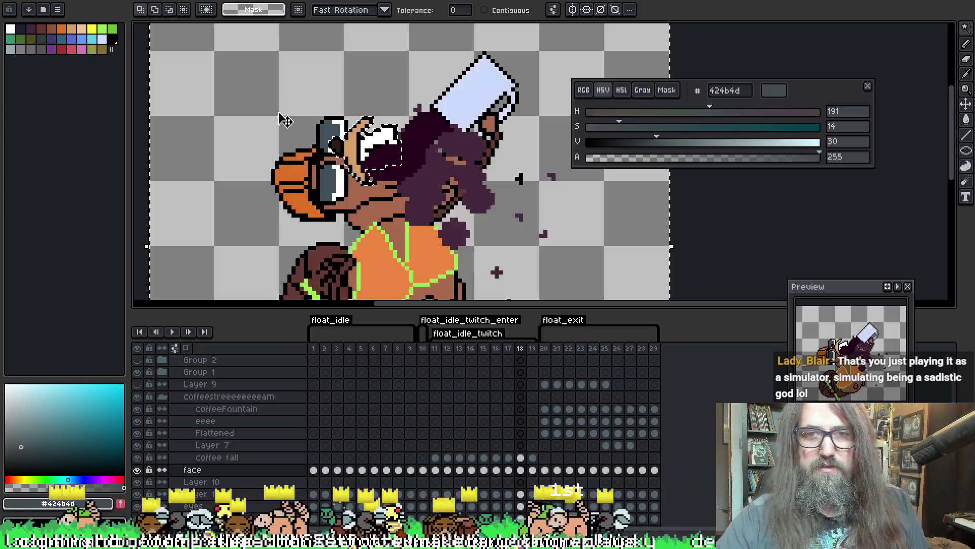
{"action": "left_click", "coordinate": [367, 129]}
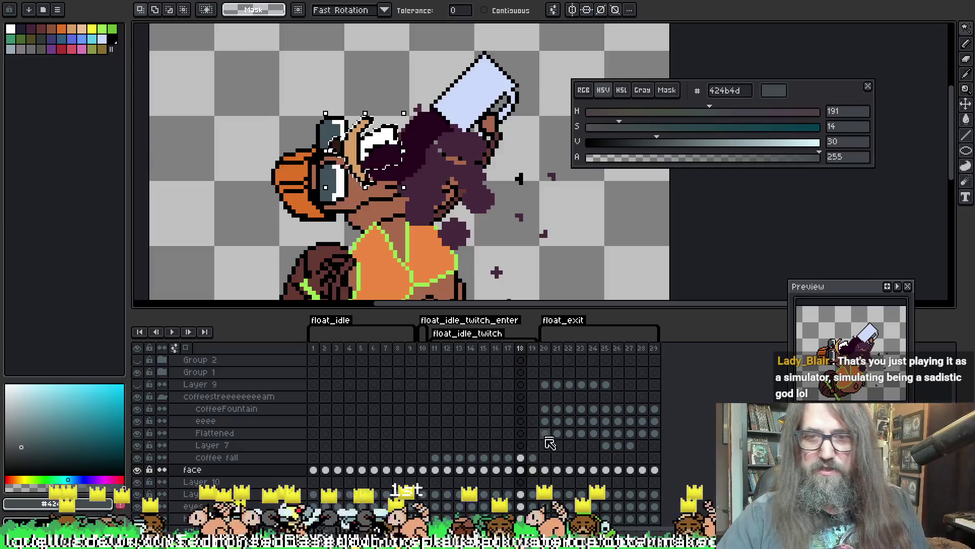
{"action": "left_click", "coordinate": [522, 458]}
{"action": "left_click", "coordinate": [509, 470]}
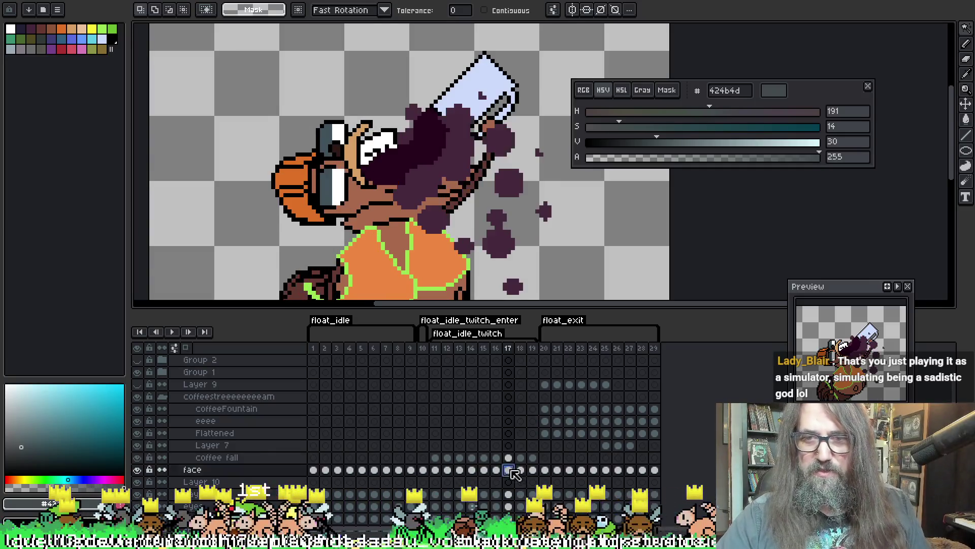
{"action": "key", "text": "ctrl+shift+d"}
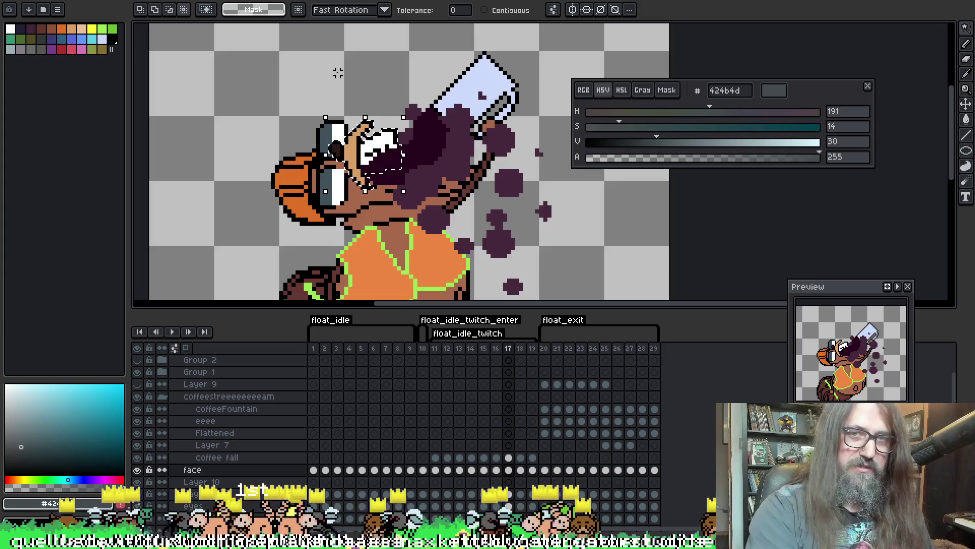
{"action": "key", "text": "Up"}
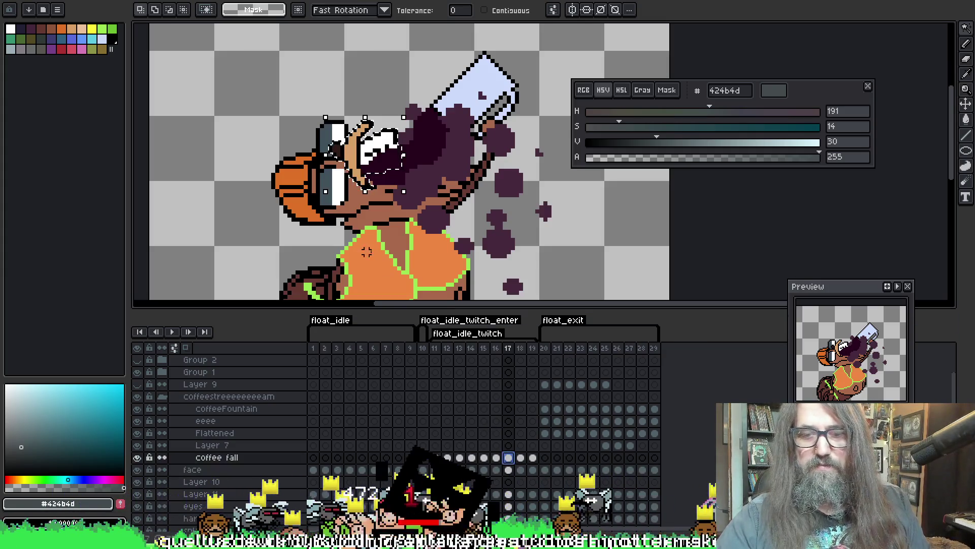
Step back through frames 16 to 14, reselecting the face artwork and picking each coffee fall cel
{"action": "key", "text": "Down"}
{"action": "key", "text": "Left"}
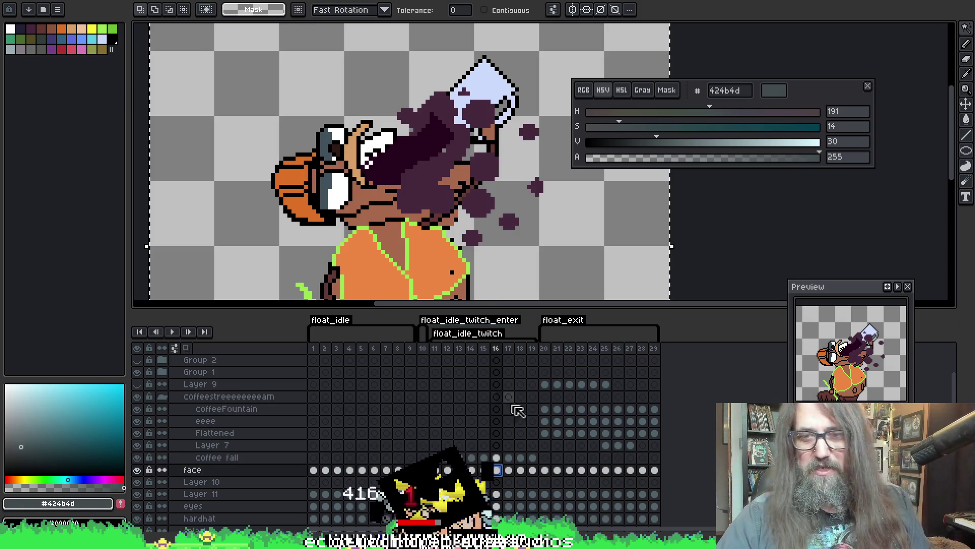
{"action": "key", "text": "ctrl+shift+d"}
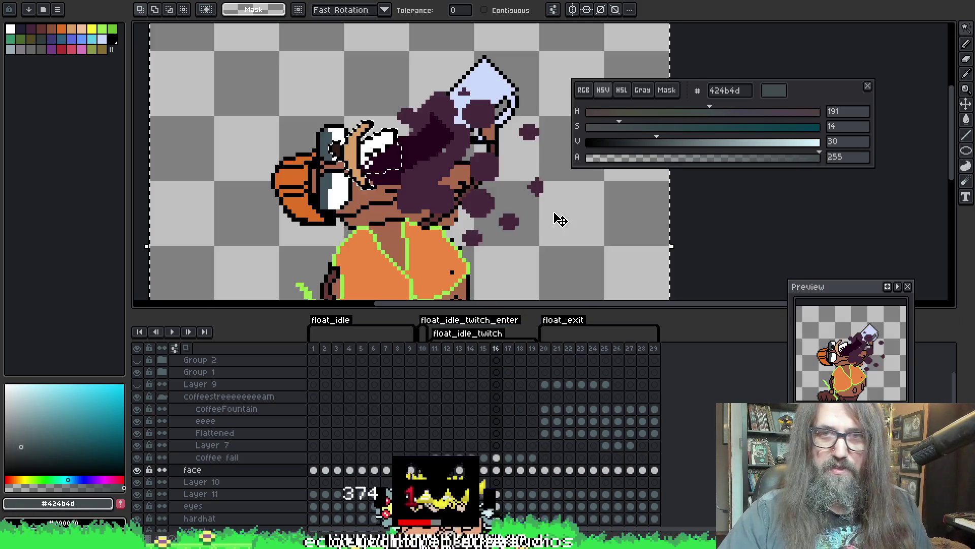
{"action": "left_click", "coordinate": [496, 457]}
{"action": "left_click", "coordinate": [484, 469]}
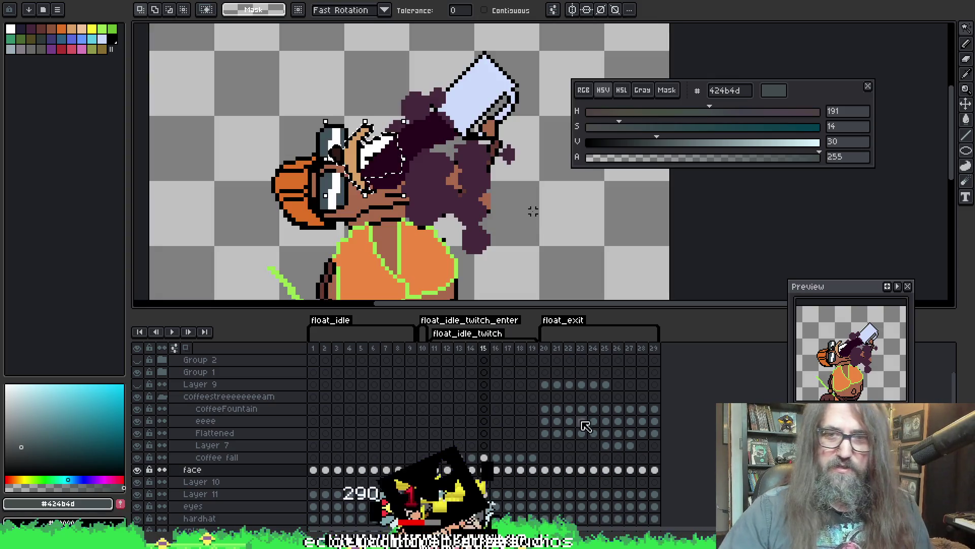
{"action": "left_click", "coordinate": [485, 457]}
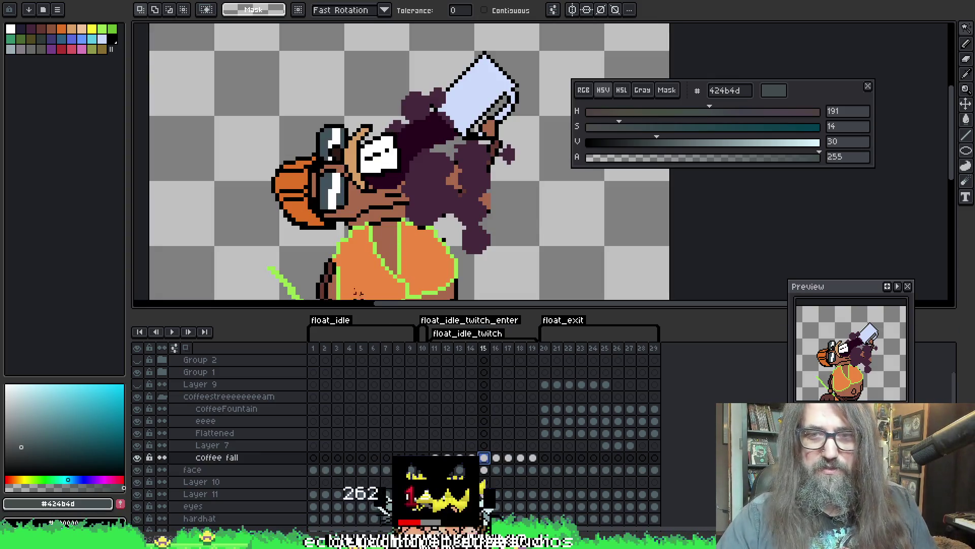
{"action": "left_click", "coordinate": [474, 470]}
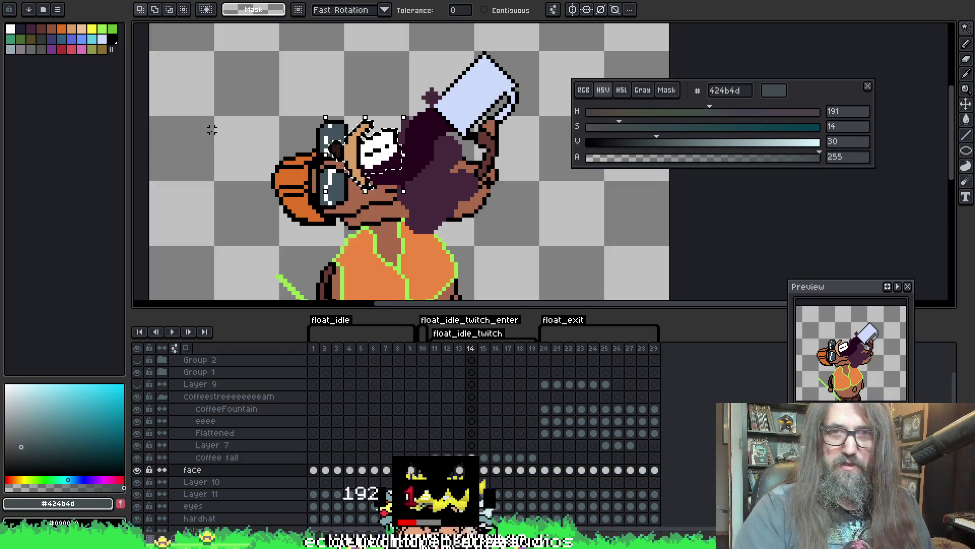
Review the coffee fall and face cels at frames 14 to 12, reselecting the face area
{"action": "left_click", "coordinate": [471, 457]}
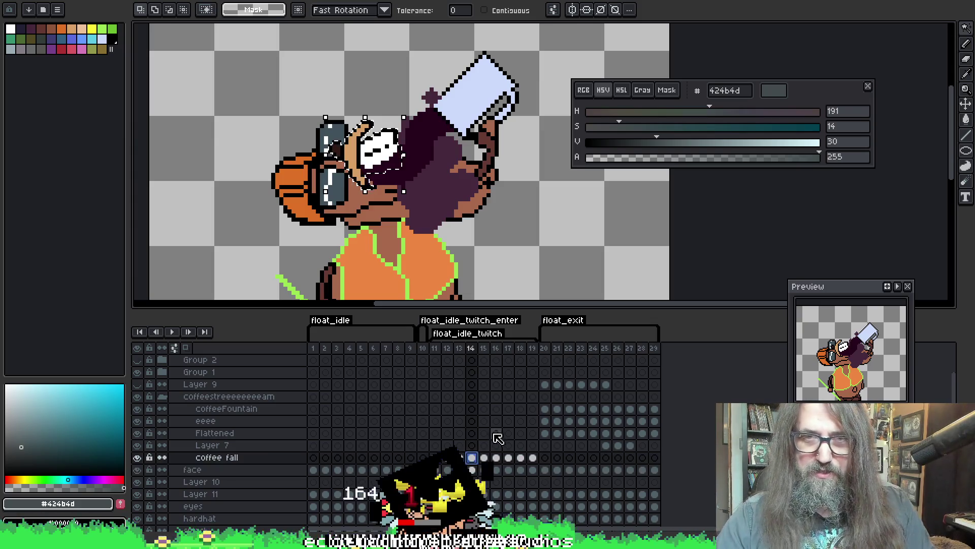
{"action": "left_click", "coordinate": [460, 470]}
{"action": "key", "text": "ctrl+z"}
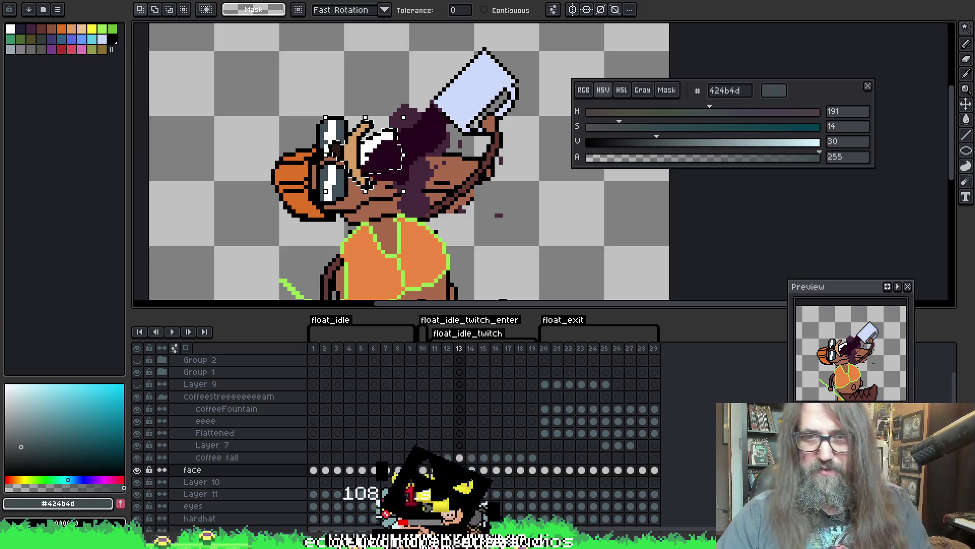
{"action": "key", "text": "Left"}
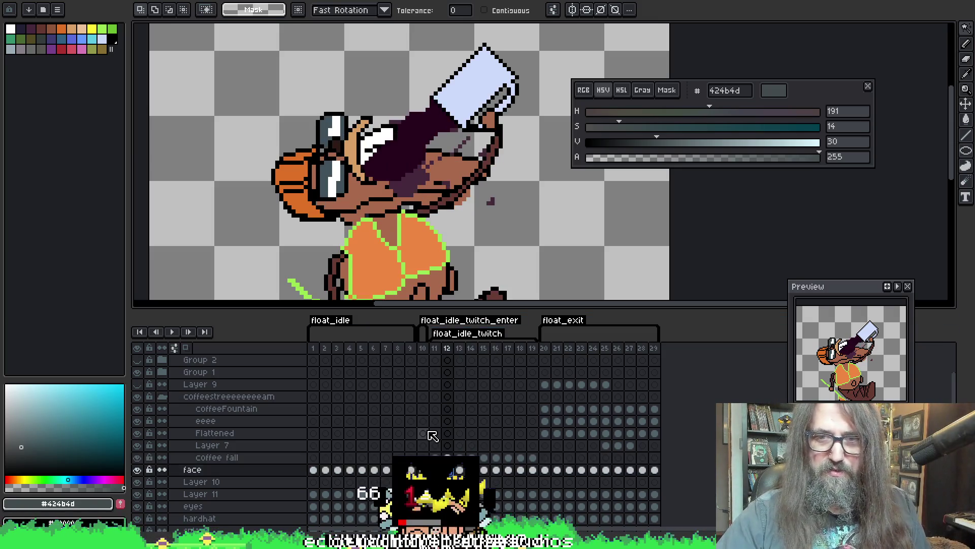
{"action": "key", "text": "ctrl+a"}
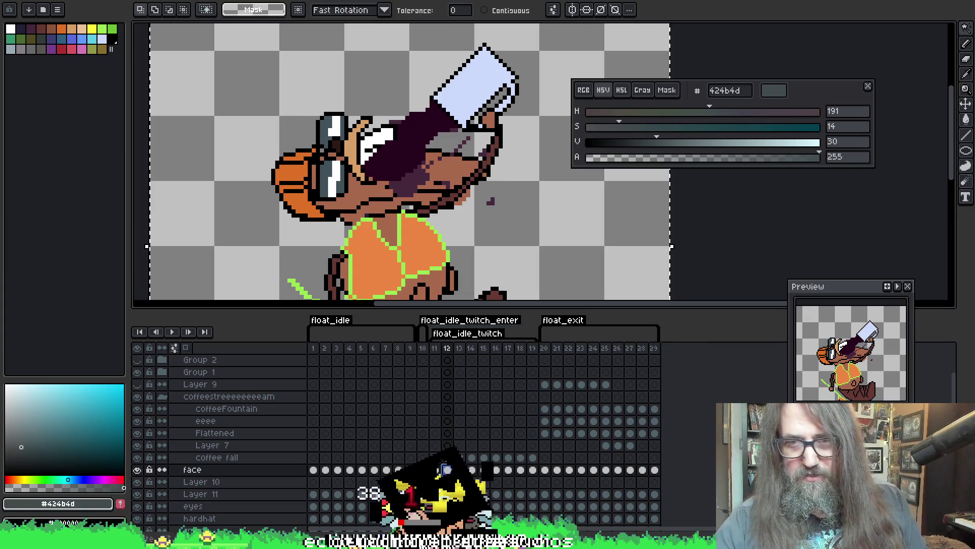
{"action": "left_click", "coordinate": [586, 256]}
{"action": "left_click", "coordinate": [585, 256]}
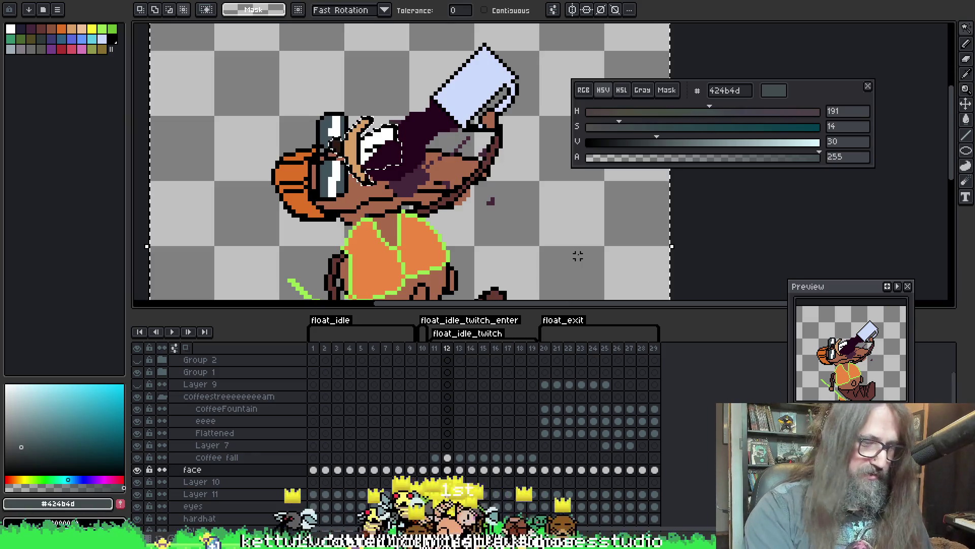
{"action": "left_click", "coordinate": [578, 256], "text": "alt"}
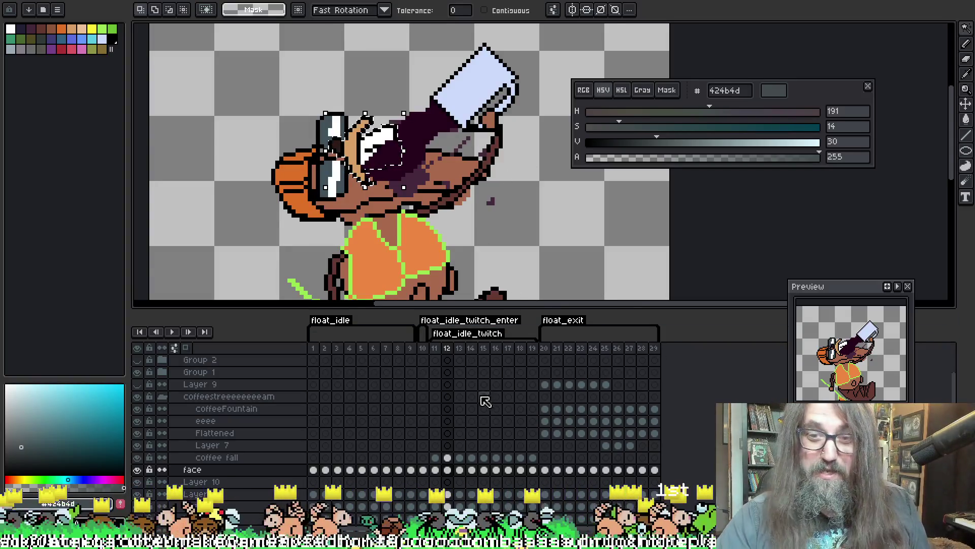
{"action": "left_click", "coordinate": [448, 457]}
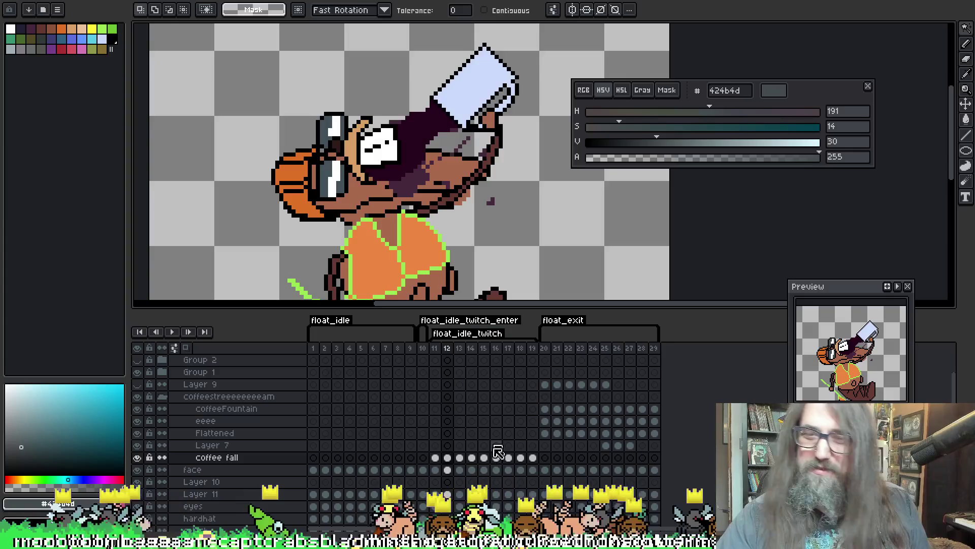
Select the face artwork on frame 11 and switch to its coffee fall cel
{"action": "left_click", "coordinate": [437, 469]}
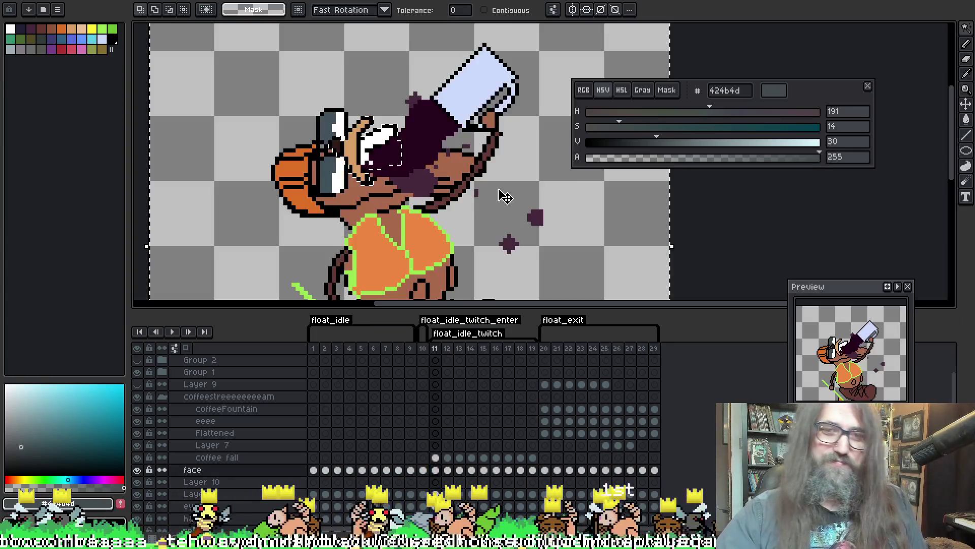
{"action": "key", "text": "ctrl+v"}
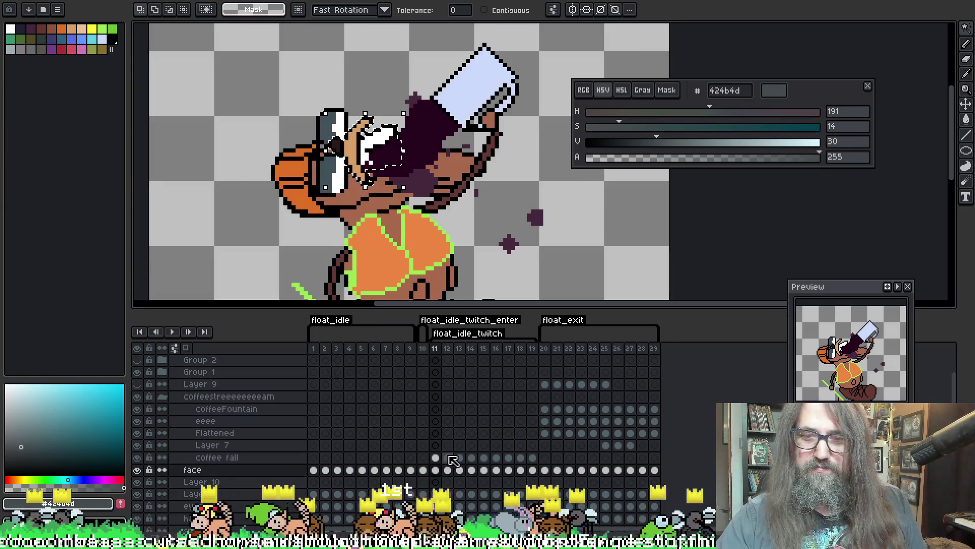
{"action": "left_click", "coordinate": [435, 458]}
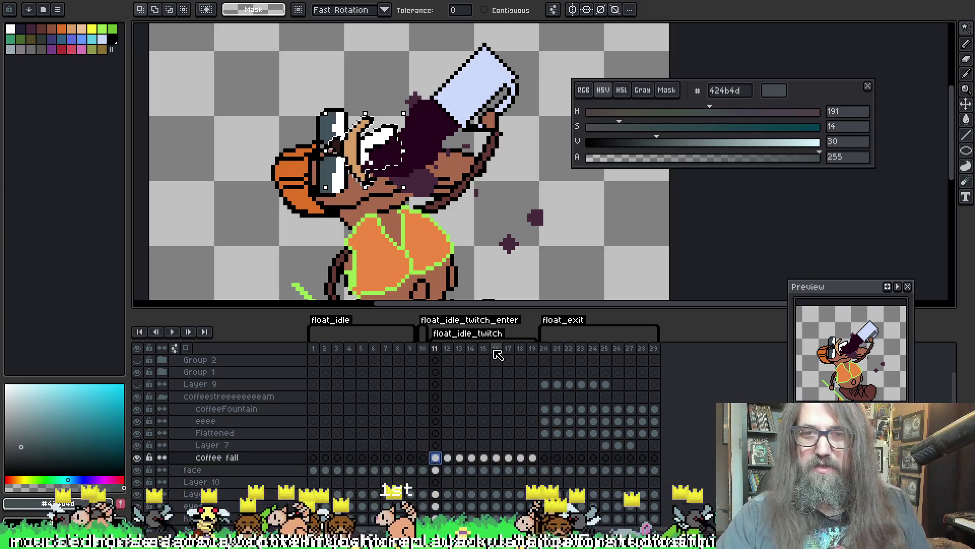
{"action": "left_click", "coordinate": [436, 468]}
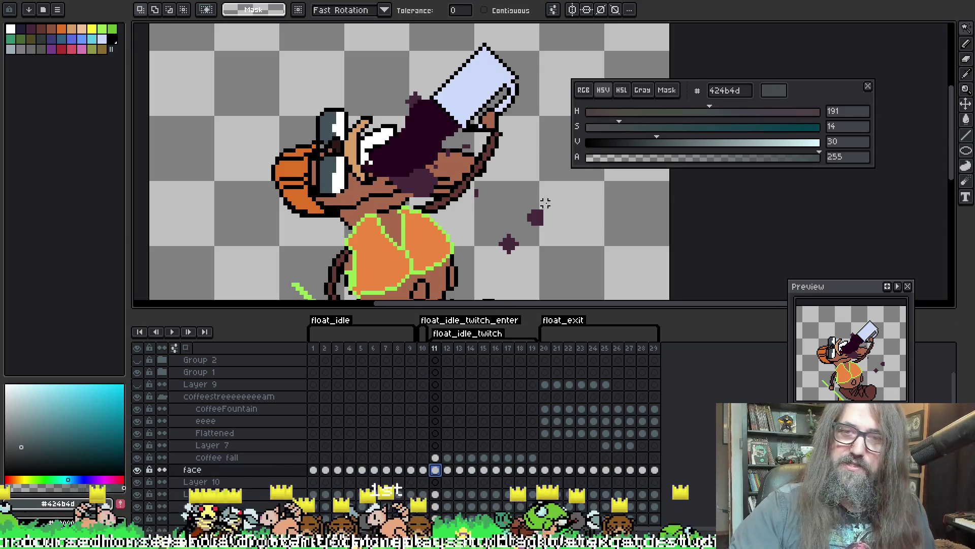
{"action": "key", "text": "ctrl+shift+d"}
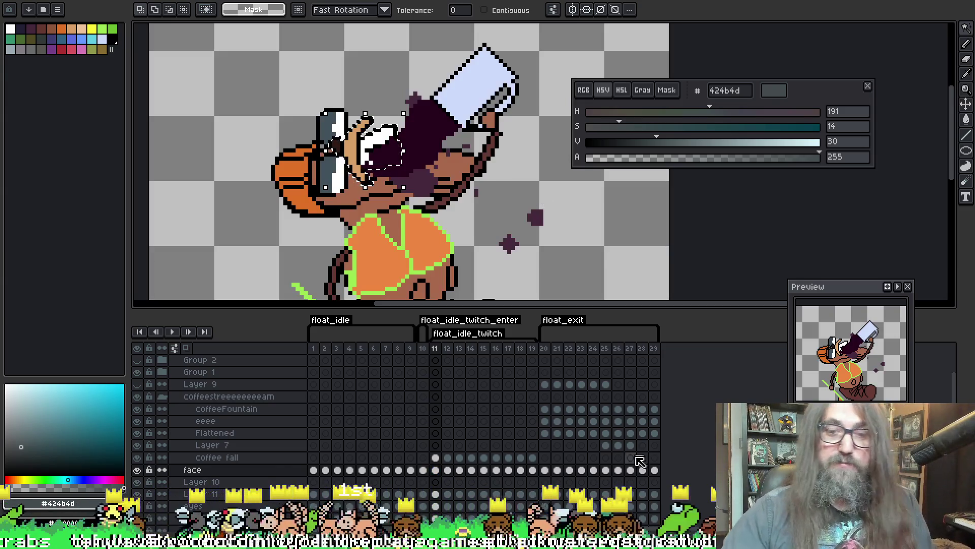
{"action": "left_click", "coordinate": [435, 459]}
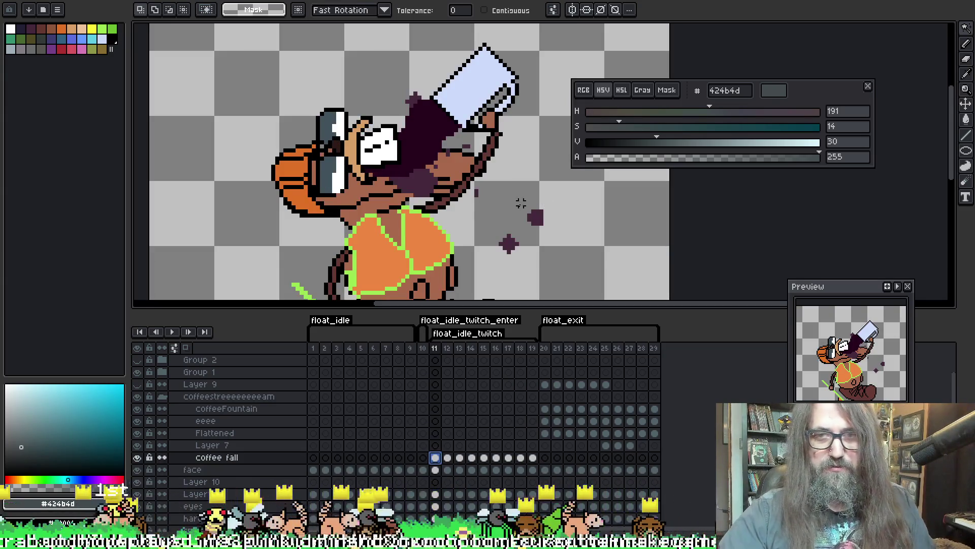
{"action": "right_click", "coordinate": [513, 224]}
{"action": "left_click", "coordinate": [508, 243]}
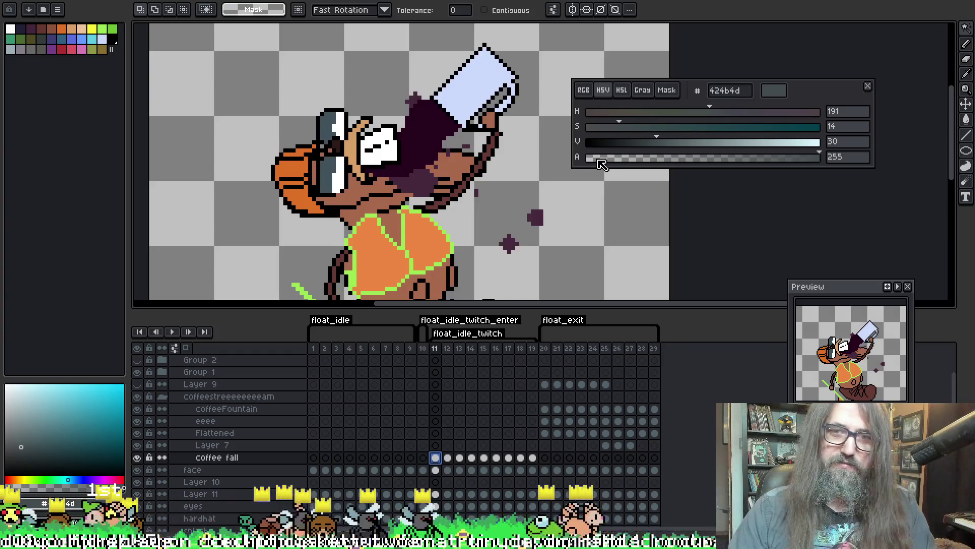
Start animation playback and shift the view to see the whole beaver
{"action": "key", "text": "Return"}
{"action": "scroll", "coordinate": [602, 183], "scroll_direction": "down", "scroll_amount": 1}
{"action": "left_click_drag", "start_coordinate": [513, 254], "coordinate": [411, 214]}
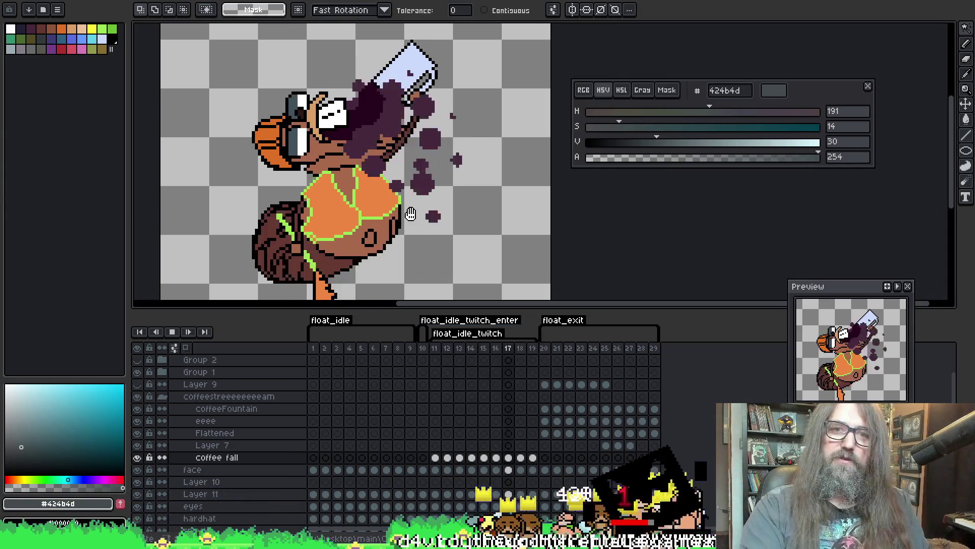
Stop the animation playback on frame 16 and scroll the view back
{"action": "key", "text": "Return"}
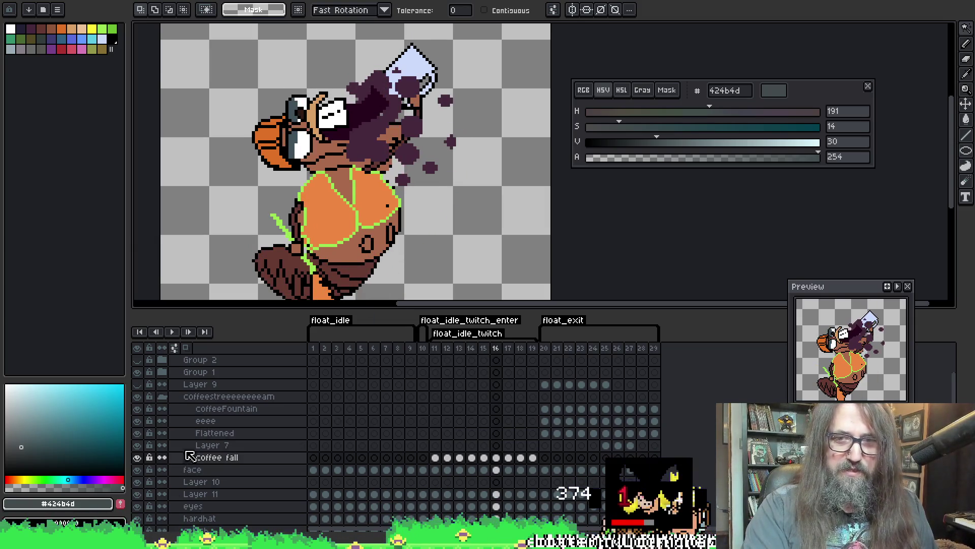
{"action": "scroll", "coordinate": [158, 416], "scroll_direction": "up", "scroll_amount": 1}
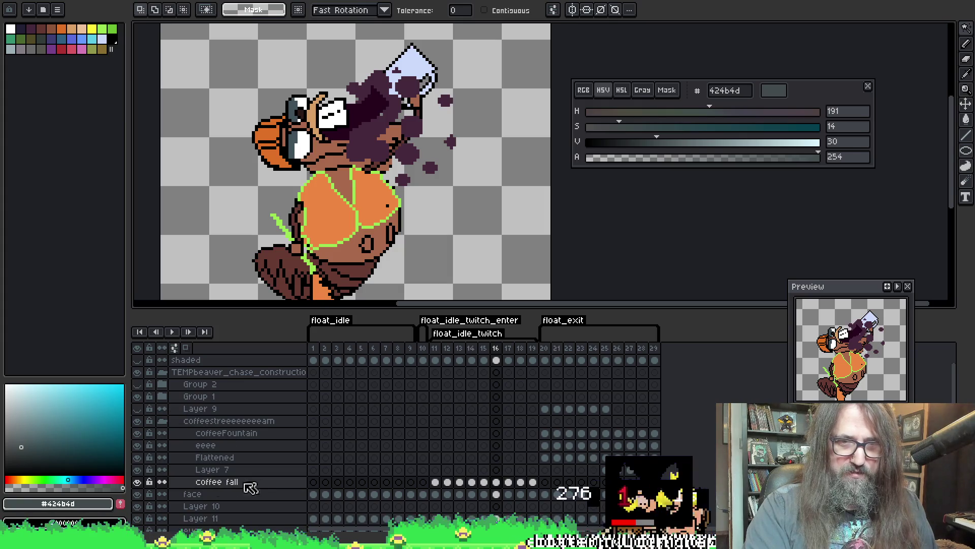
Collapse and select the coffeestreeeeeeeeam group
{"action": "left_click", "coordinate": [162, 421]}
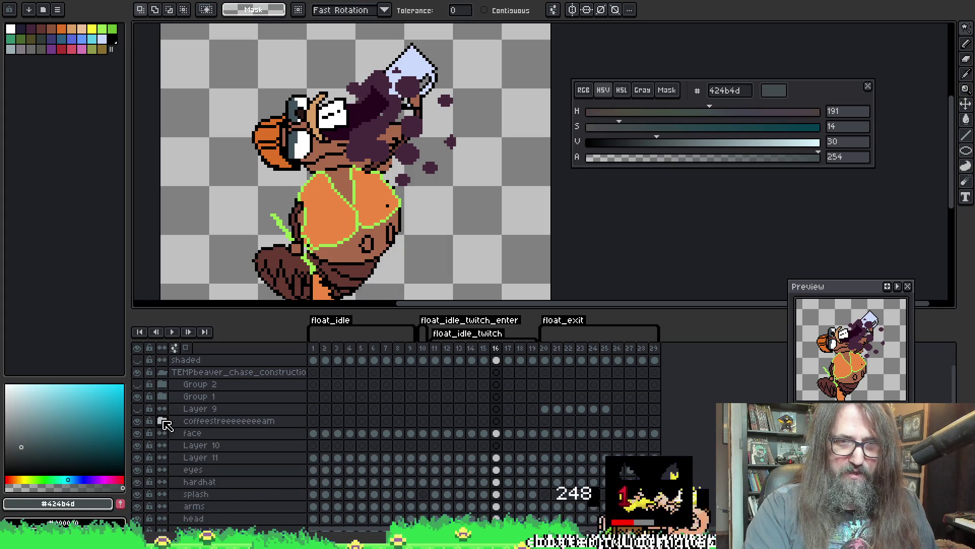
{"action": "left_click", "coordinate": [238, 421]}
{"action": "scroll", "coordinate": [264, 444], "scroll_direction": "up", "scroll_amount": 1}
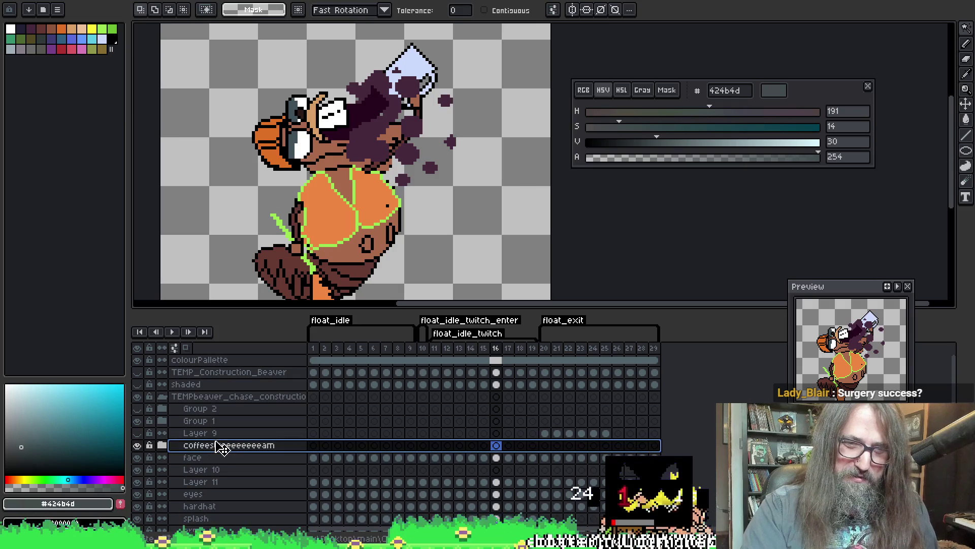
Check the beaver chase construction group by hiding and showing it, then collapse it
{"action": "left_click", "coordinate": [208, 384]}
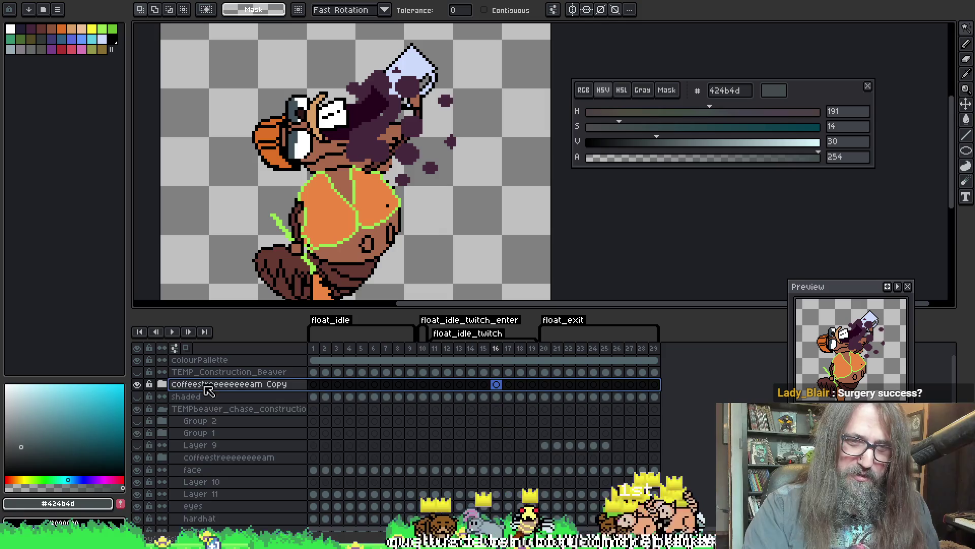
{"action": "left_click", "coordinate": [191, 397]}
{"action": "left_click", "coordinate": [138, 397]}
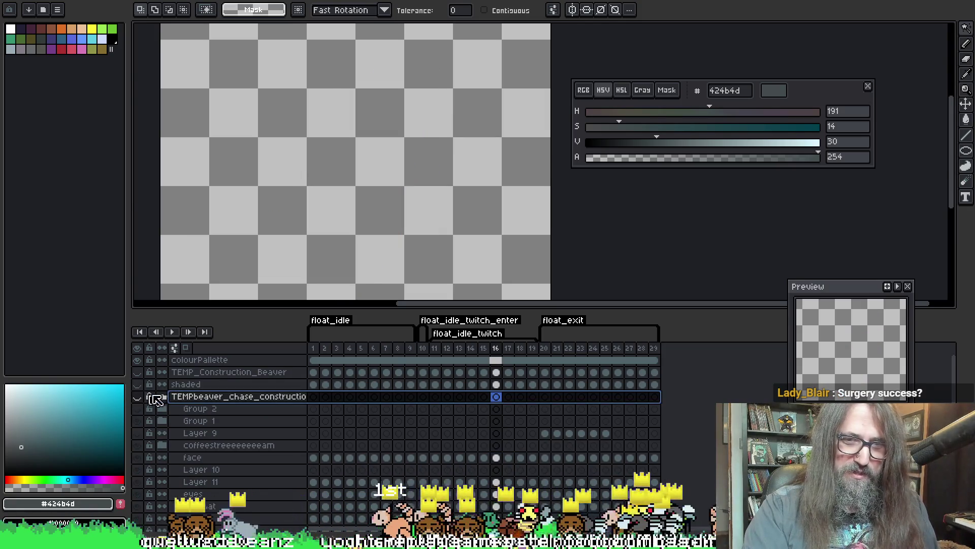
{"action": "left_click", "coordinate": [138, 397]}
{"action": "left_click", "coordinate": [161, 397]}
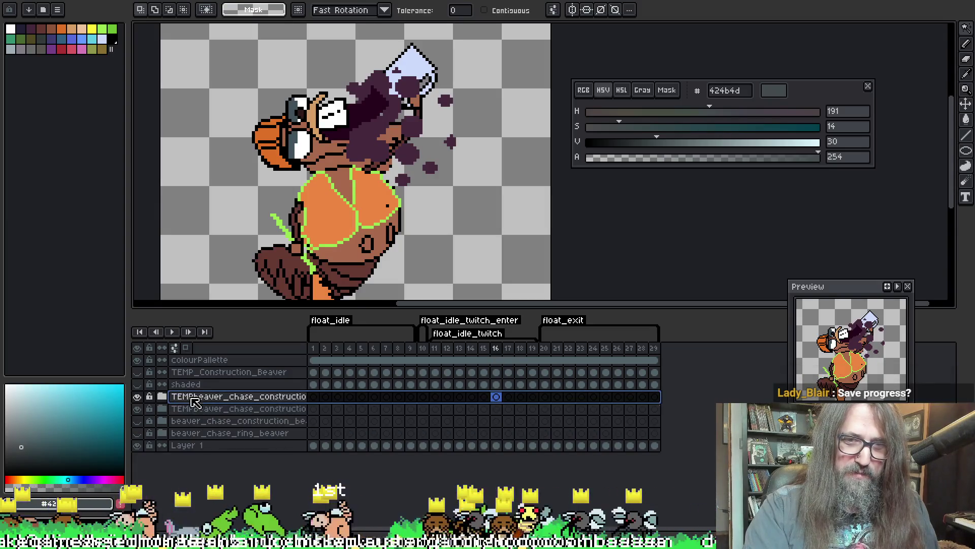
Rename the beaver chase group to omgSurgeryShadedBeaver
{"action": "double_click", "coordinate": [192, 397]}
{"action": "type", "text": "omgSurgeryShadedBear"}
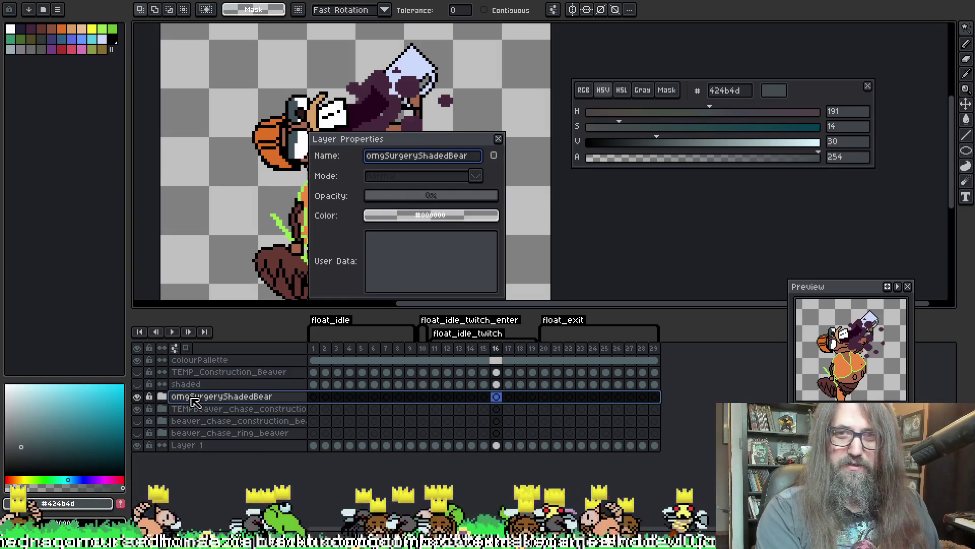
{"action": "key", "text": "BackSpace"}
{"action": "type", "text": "ver"}
{"action": "key", "text": "Return"}
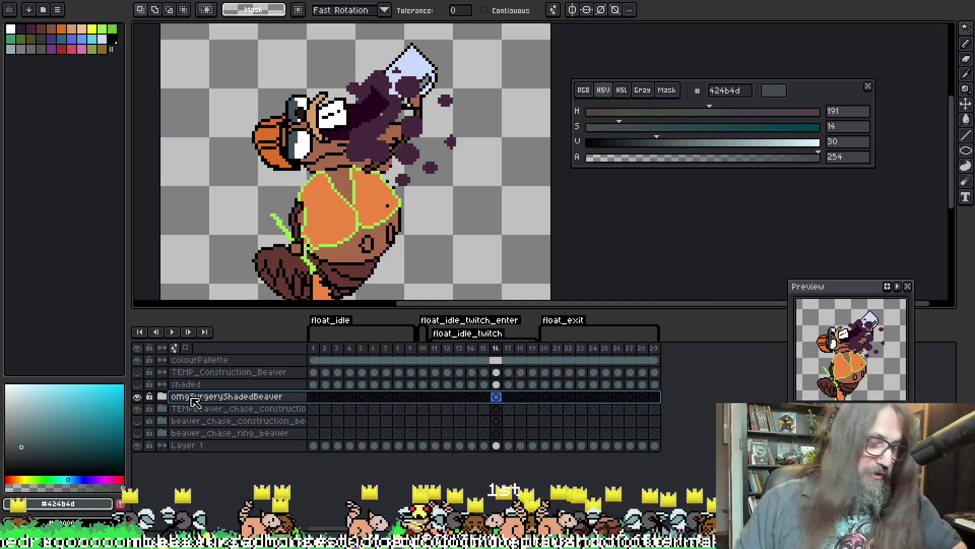
Save the sprite and recentre the beaver in the view
{"action": "key", "text": "ctrl+s"}
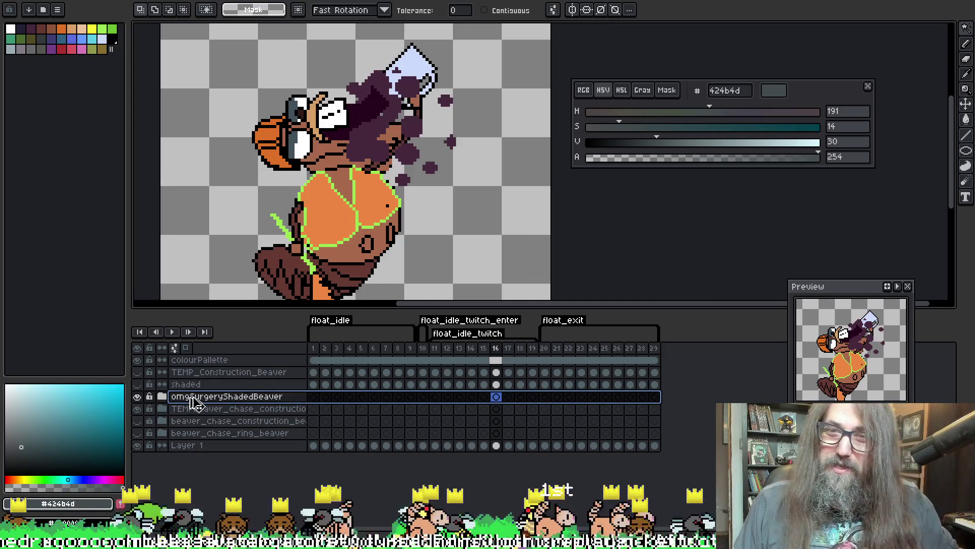
{"action": "key", "text": "space"}
{"action": "left_click_drag", "start_coordinate": [417, 140], "coordinate": [492, 121]}
{"action": "key", "text": "ctrl+s"}
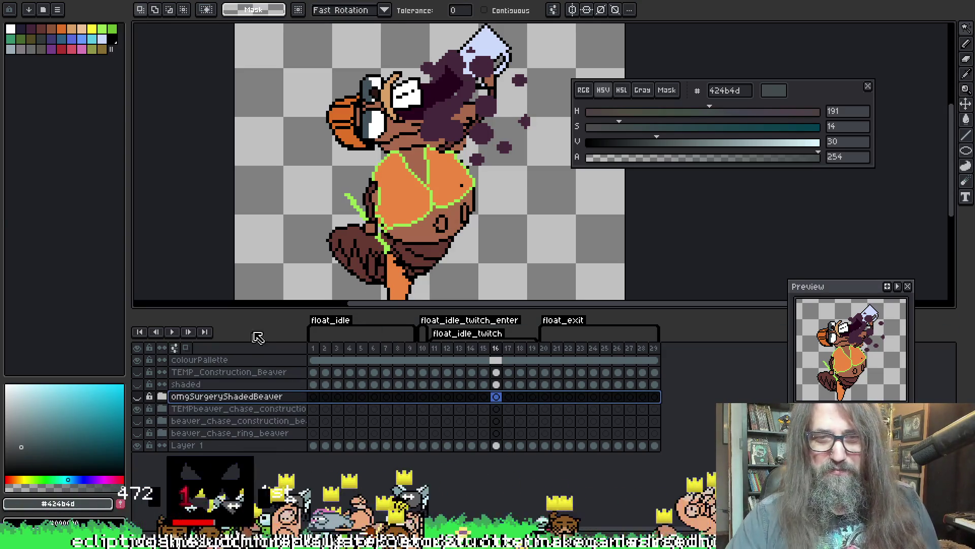
Enlarge the canvas area above the timeline, recentre the view, and play-check the animation, stopping on frame 16
{"action": "mouse_move", "coordinate": [264, 311]}
{"action": "left_mouse_down"}
{"action": "mouse_move", "coordinate": [265, 334]}
{"action": "mouse_move", "coordinate": [267, 313]}
{"action": "left_mouse_up"}
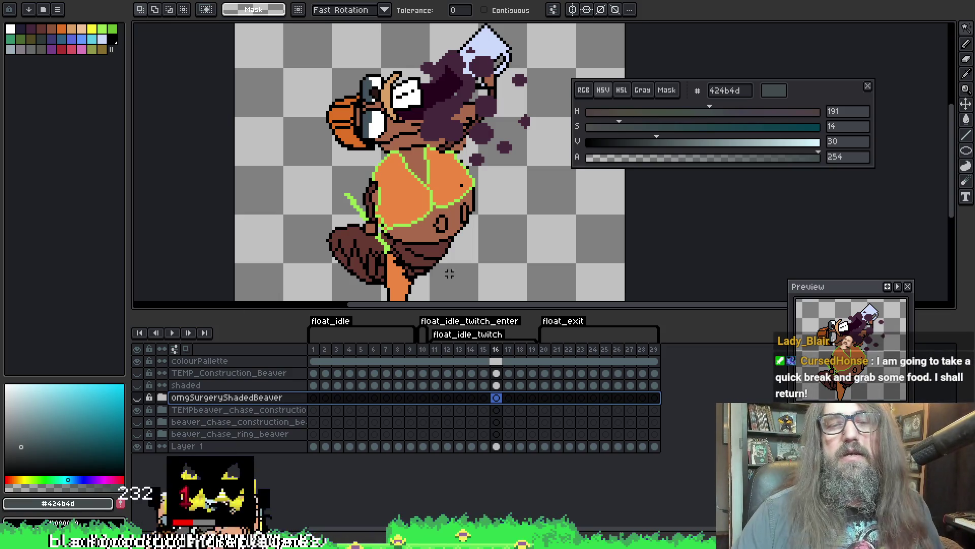
{"action": "scroll", "coordinate": [433, 264], "scroll_direction": "down", "scroll_amount": 3}
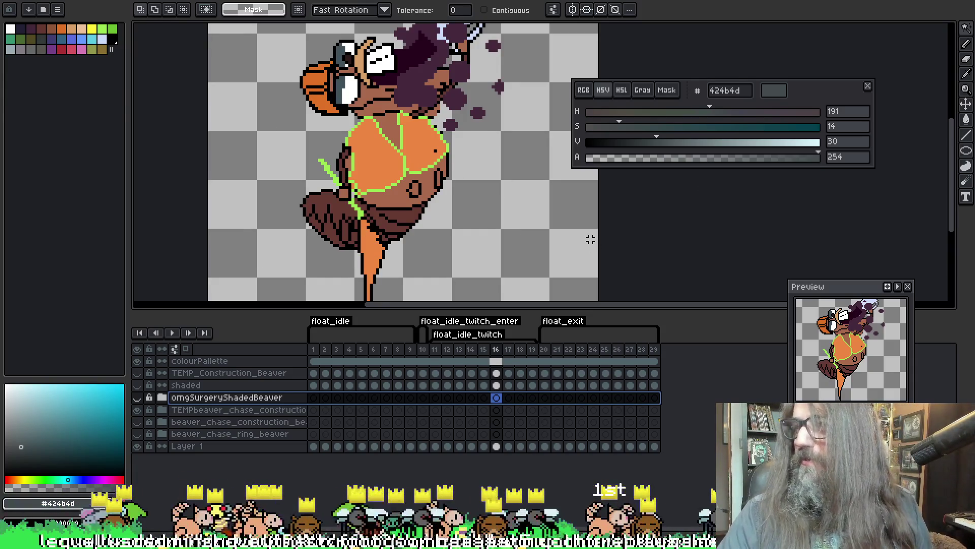
{"action": "scroll", "coordinate": [439, 195], "scroll_direction": "up", "scroll_amount": 1}
{"action": "scroll", "coordinate": [388, 202], "scroll_direction": "down", "scroll_amount": 1}
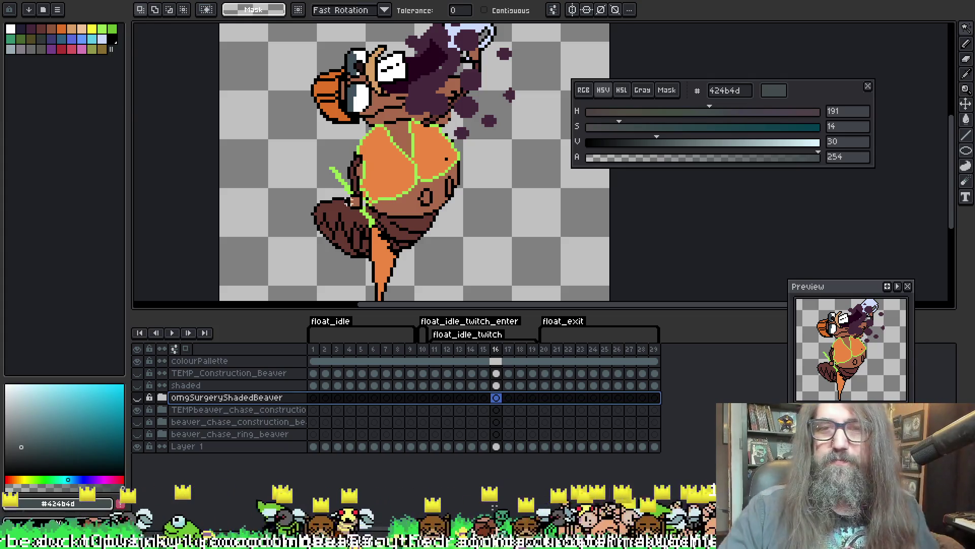
{"action": "mouse_move", "coordinate": [480, 131]}
{"action": "left_mouse_down"}
{"action": "mouse_move", "coordinate": [468, 203]}
{"action": "mouse_move", "coordinate": [446, 185]}
{"action": "mouse_move", "coordinate": [421, 122]}
{"action": "left_mouse_up"}
{"action": "key", "text": "Return"}
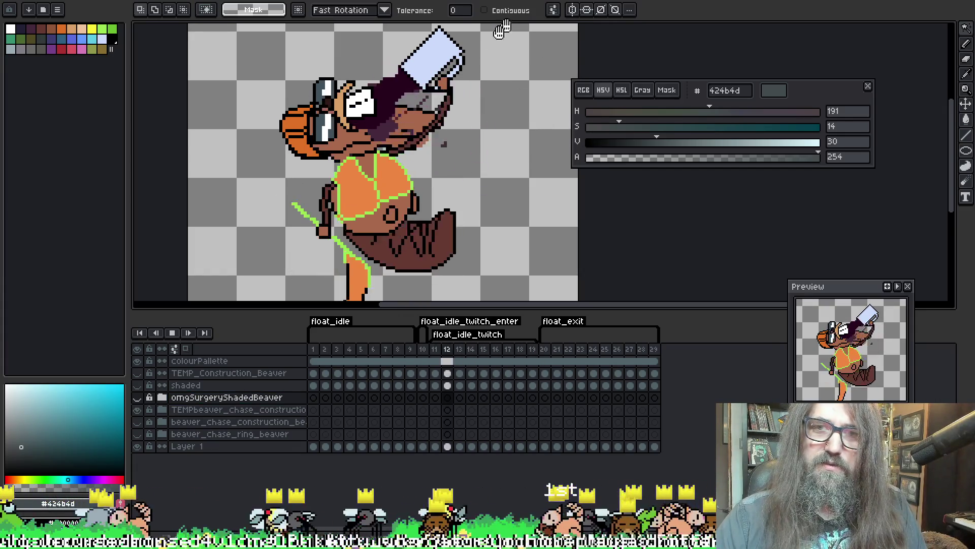
{"action": "key", "text": "Return"}
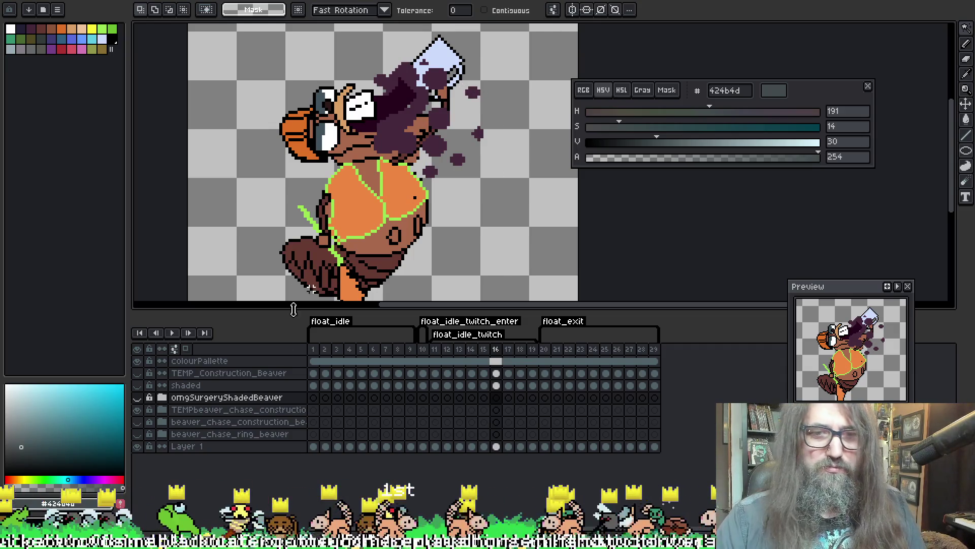
Expand the omgSurgeryShadedBeaver group, toggling its visibility off and on to compare
{"action": "left_click", "coordinate": [162, 398]}
{"action": "left_click", "coordinate": [162, 398]}
{"action": "left_click", "coordinate": [138, 397]}
{"action": "left_click", "coordinate": [137, 398]}
{"action": "left_click", "coordinate": [162, 397]}
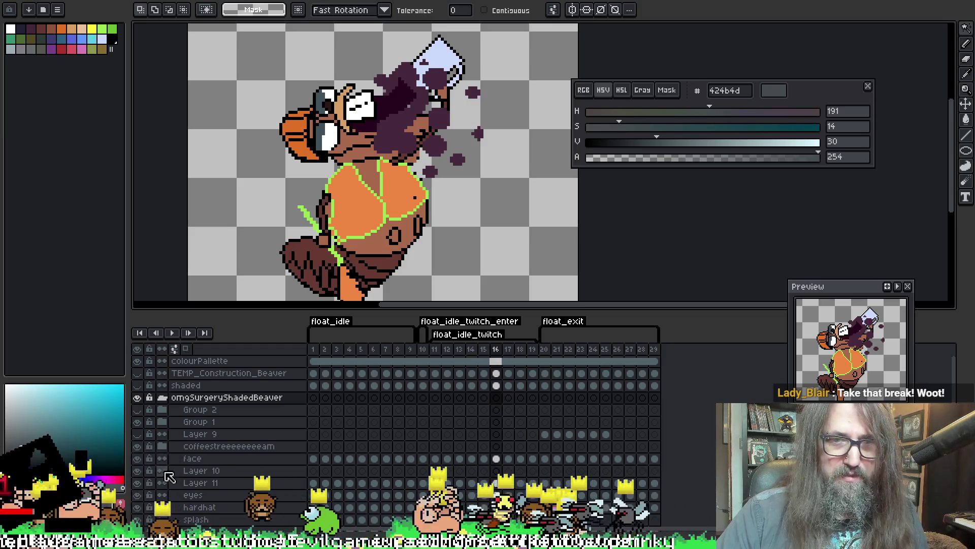
Hide the coffee stream layer, check the face, eyes and splash layers, then target splash with the Pencil
{"action": "left_click", "coordinate": [137, 446]}
{"action": "left_click", "coordinate": [137, 458]}
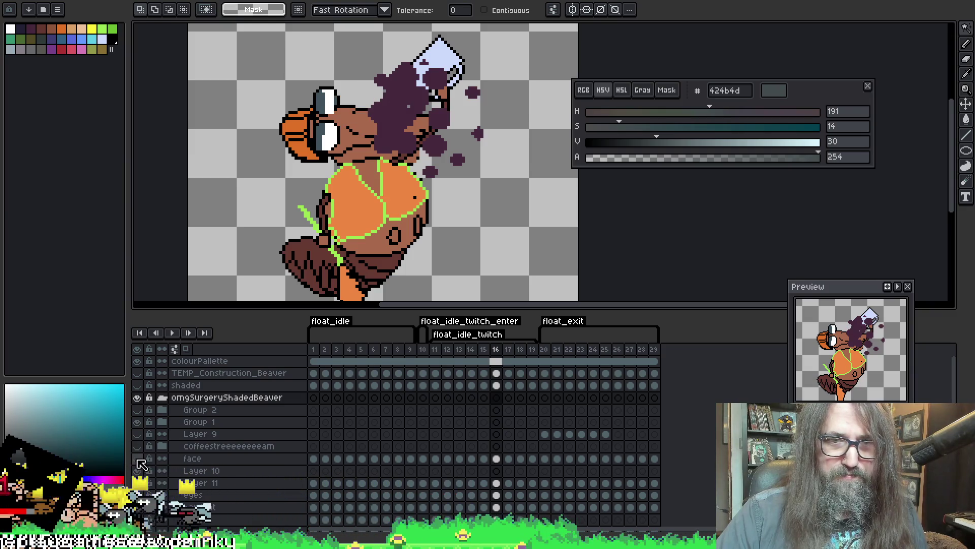
{"action": "left_click", "coordinate": [138, 458]}
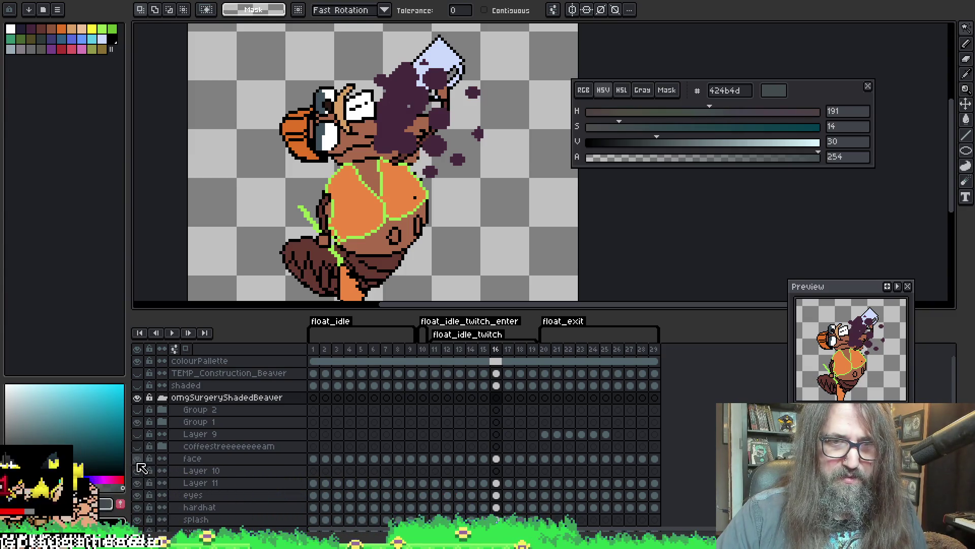
{"action": "left_click", "coordinate": [138, 483]}
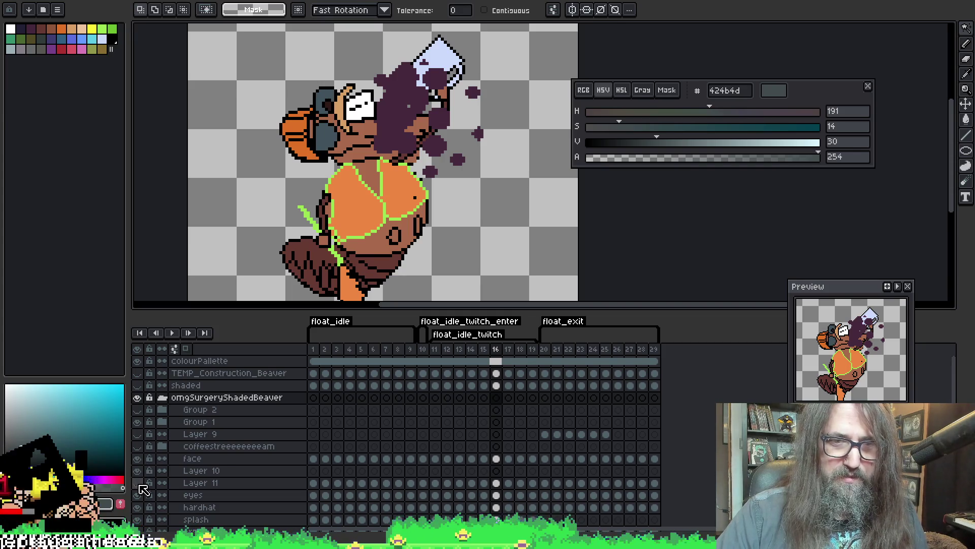
{"action": "left_click", "coordinate": [138, 483]}
{"action": "left_click", "coordinate": [139, 495]}
{"action": "left_click", "coordinate": [142, 494]}
{"action": "left_click", "coordinate": [143, 519]}
{"action": "left_click", "coordinate": [142, 520]}
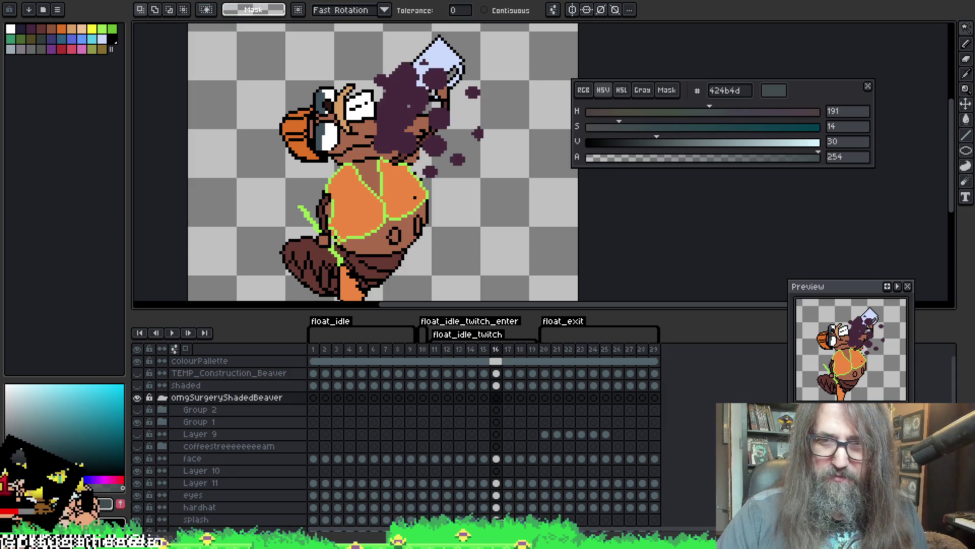
{"action": "left_click", "coordinate": [495, 518]}
{"action": "key", "text": "b"}
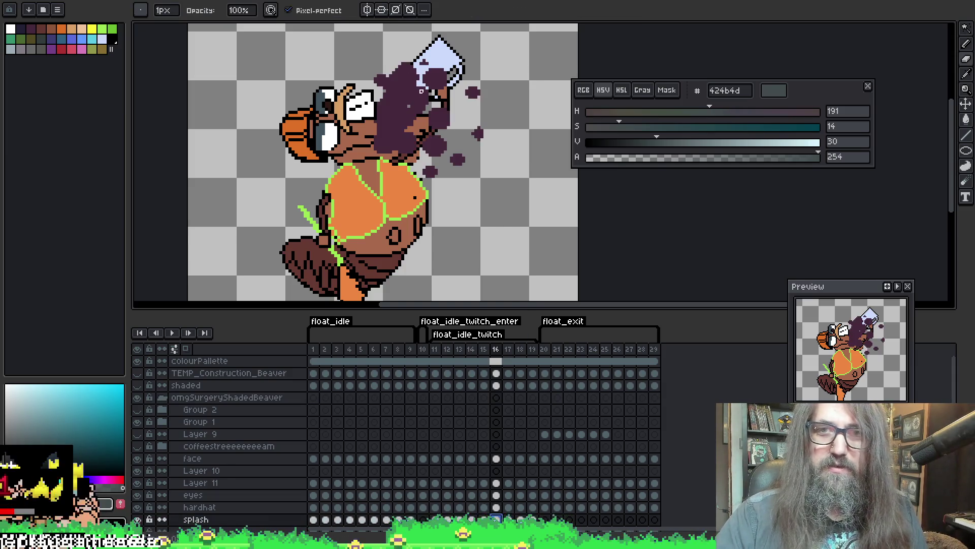
Show the coffee stream layer again, play the animation, and save the sprite
{"action": "left_click", "coordinate": [137, 446]}
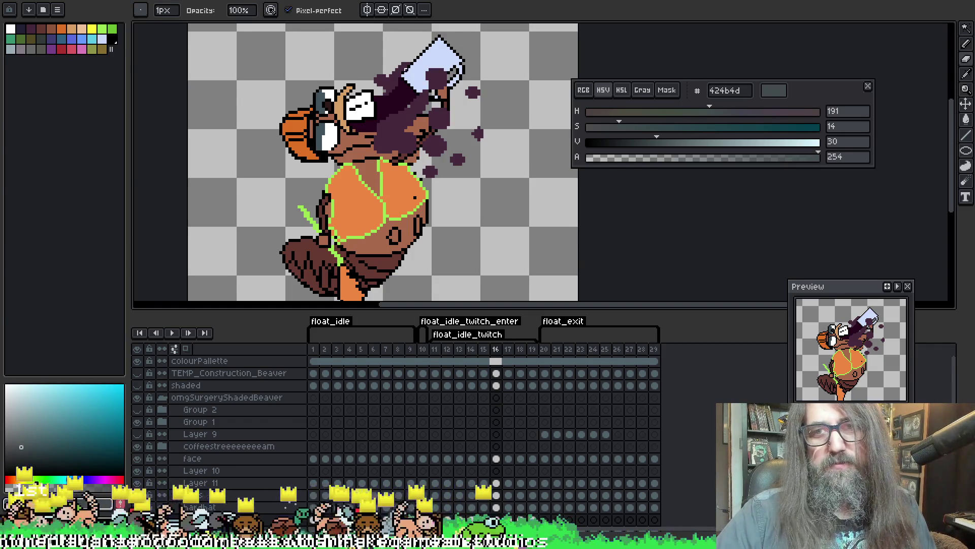
{"action": "key", "text": "Return"}
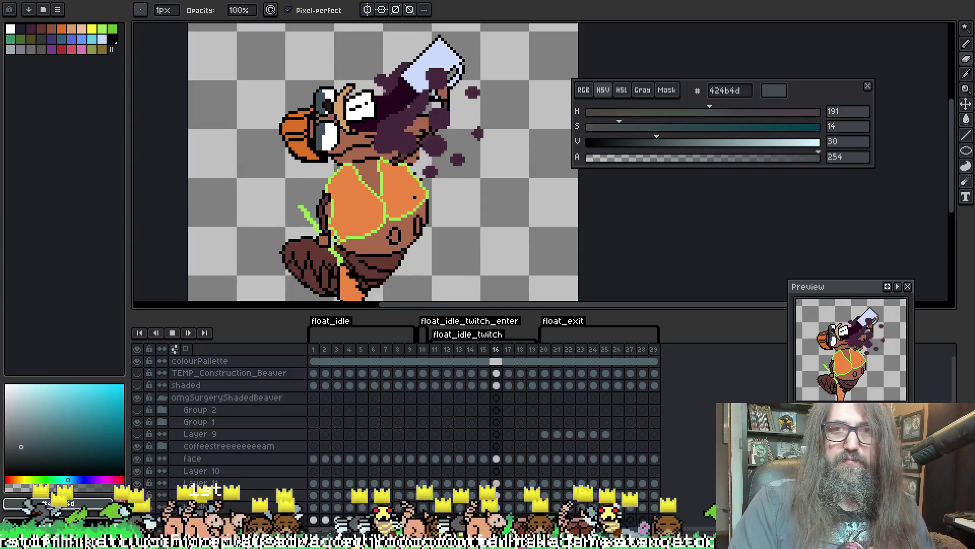
{"action": "scroll", "coordinate": [436, 172], "scroll_direction": "down", "scroll_amount": 3}
{"action": "scroll", "coordinate": [427, 204], "scroll_direction": "up", "scroll_amount": 2}
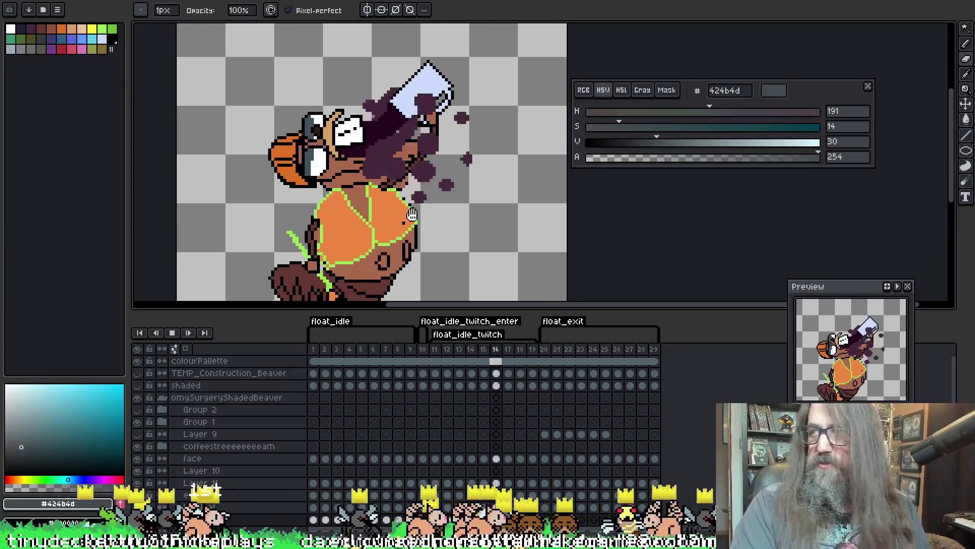
{"action": "key", "text": "ctrl+s"}
Replay the animation, stop on frame 12, save, and recentre the beaver with the Pencil active
{"action": "key", "text": "Return"}
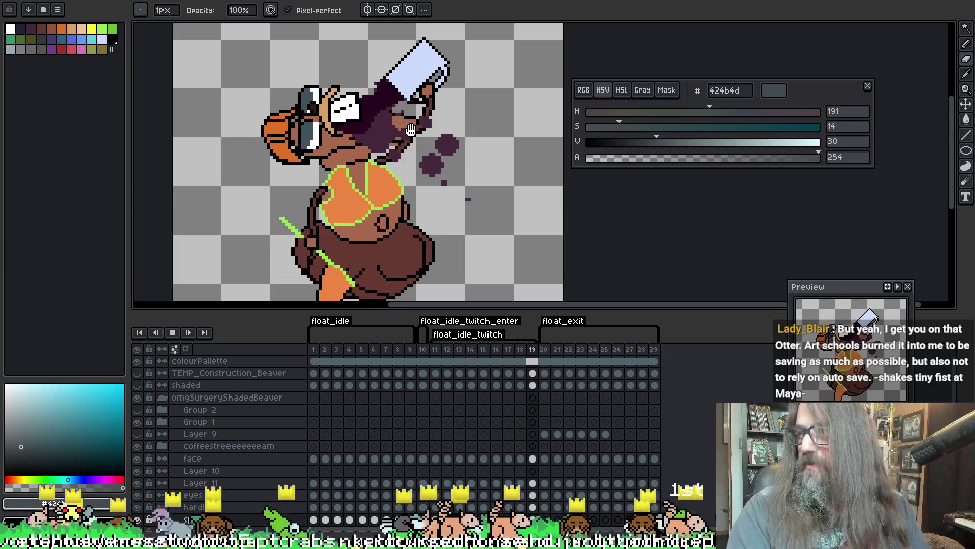
{"action": "key", "text": "Return"}
{"action": "key", "text": "ctrl+s"}
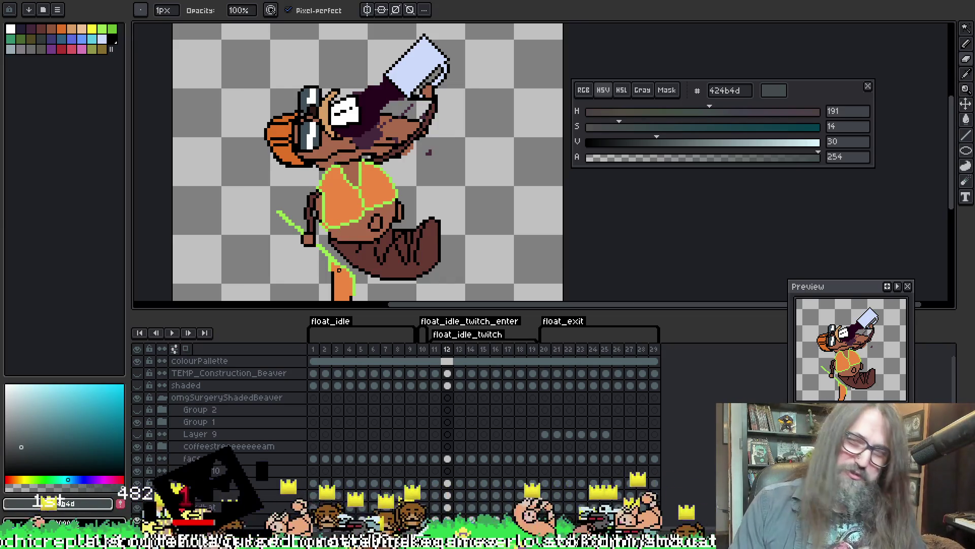
{"action": "mouse_move", "coordinate": [509, 115]}
{"action": "left_mouse_down"}
{"action": "mouse_move", "coordinate": [435, 120]}
{"action": "mouse_move", "coordinate": [497, 99]}
{"action": "left_mouse_up"}
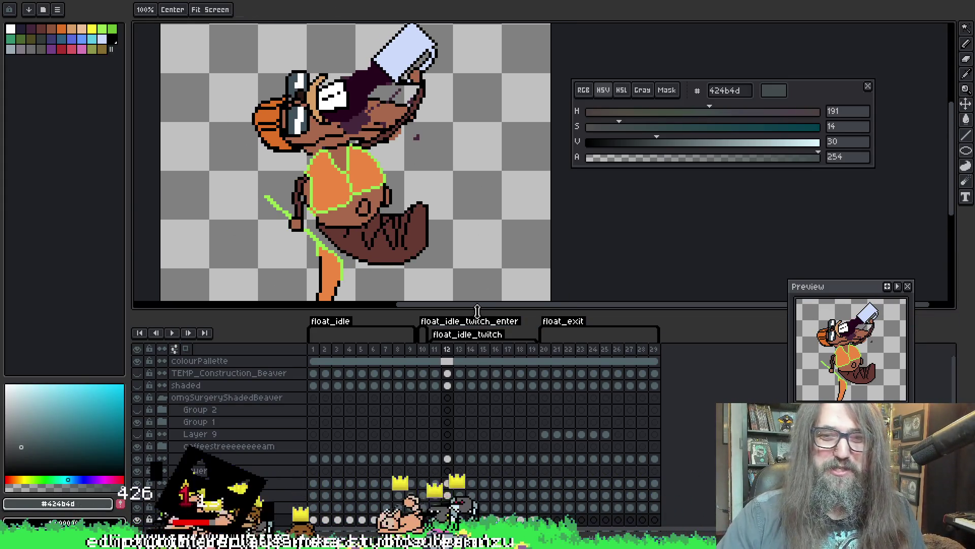
{"action": "key", "text": "b"}
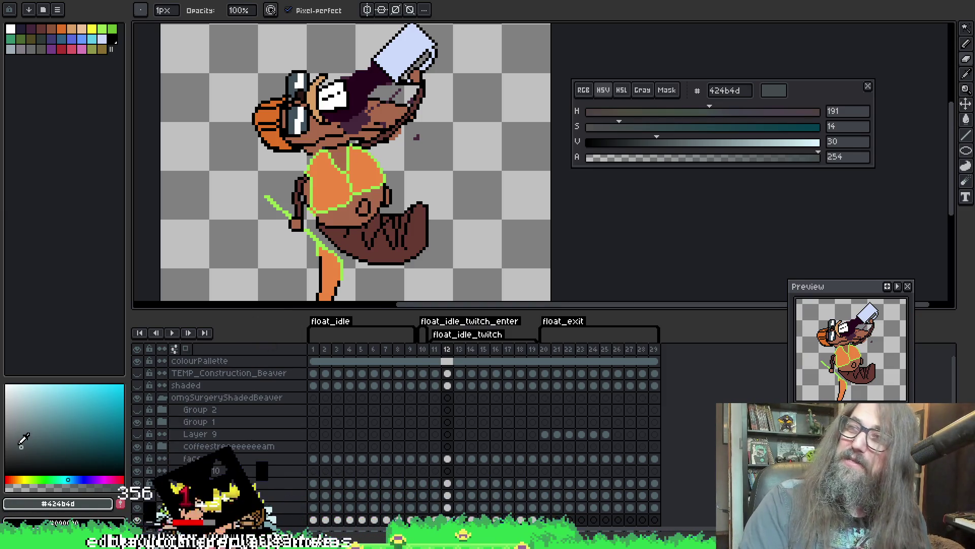
Collapse the omgSurgeryShadedBeaver group and toggle its visibility twice to compare the shading
{"action": "left_click", "coordinate": [163, 398]}
{"action": "left_click", "coordinate": [142, 399]}
{"action": "left_click", "coordinate": [142, 399]}
{"action": "left_click", "coordinate": [143, 399]}
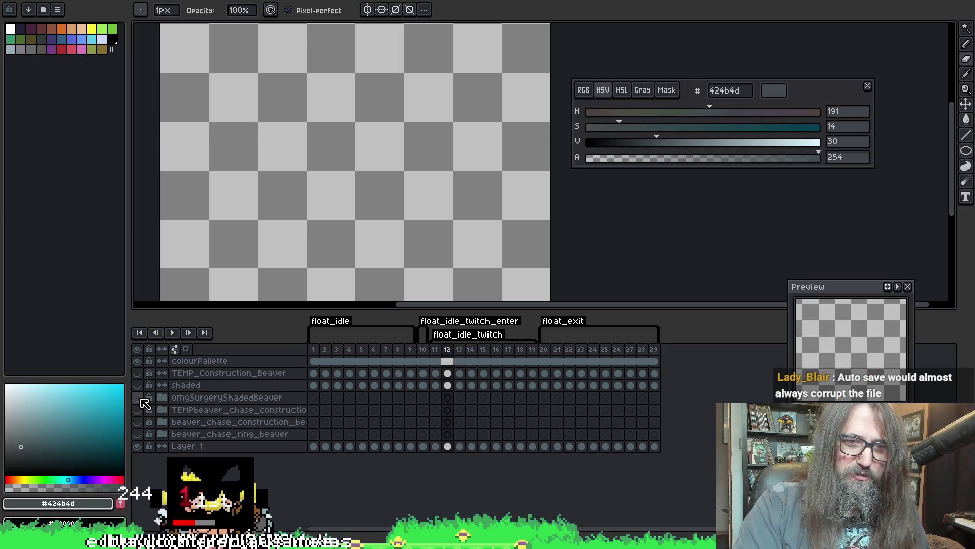
{"action": "left_click", "coordinate": [143, 400]}
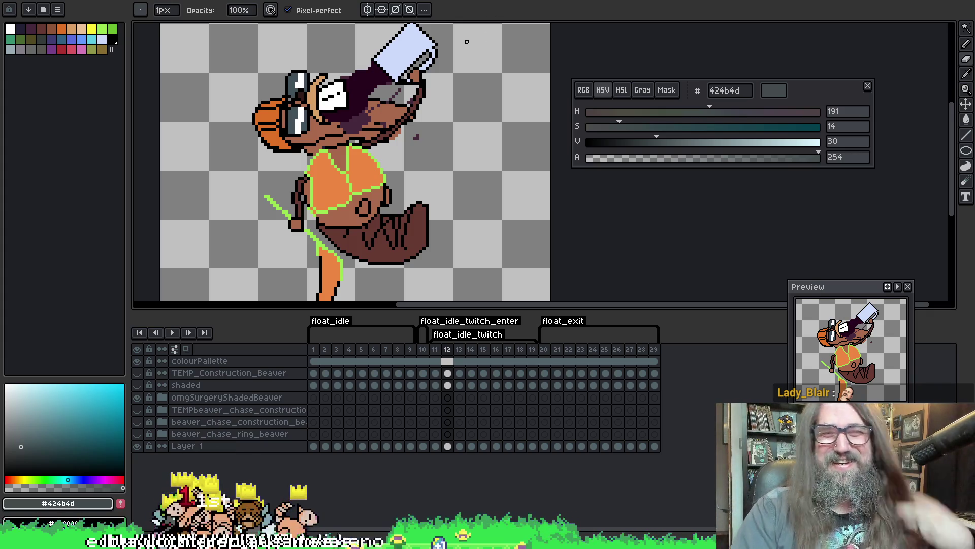
Pan to inspect the tail and lower body, saving the sprite along the way
{"action": "left_click_drag", "start_coordinate": [415, 139], "coordinate": [479, 105]}
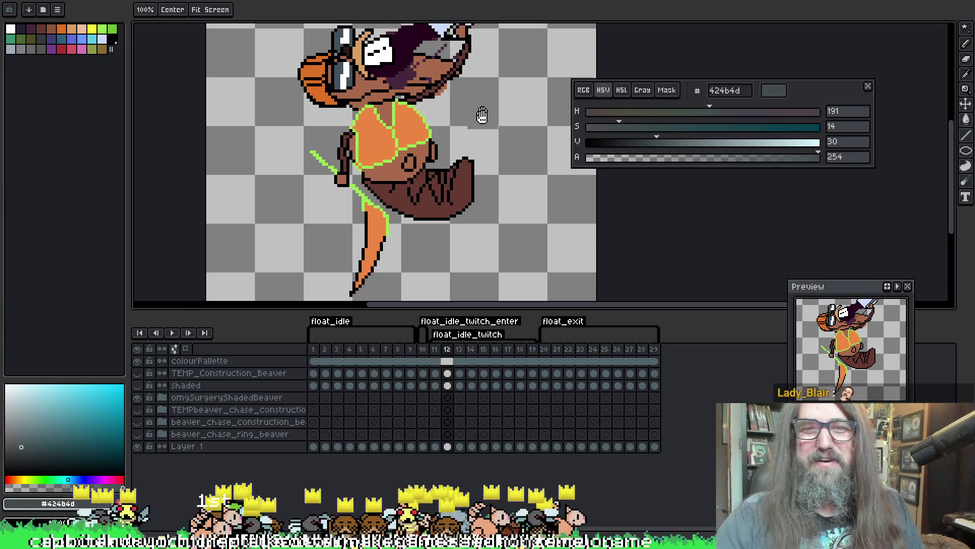
{"action": "key", "text": "ctrl+s"}
{"action": "mouse_move", "coordinate": [520, 197]}
{"action": "left_mouse_down"}
{"action": "mouse_move", "coordinate": [507, 157]}
{"action": "mouse_move", "coordinate": [475, 184]}
{"action": "left_mouse_up"}
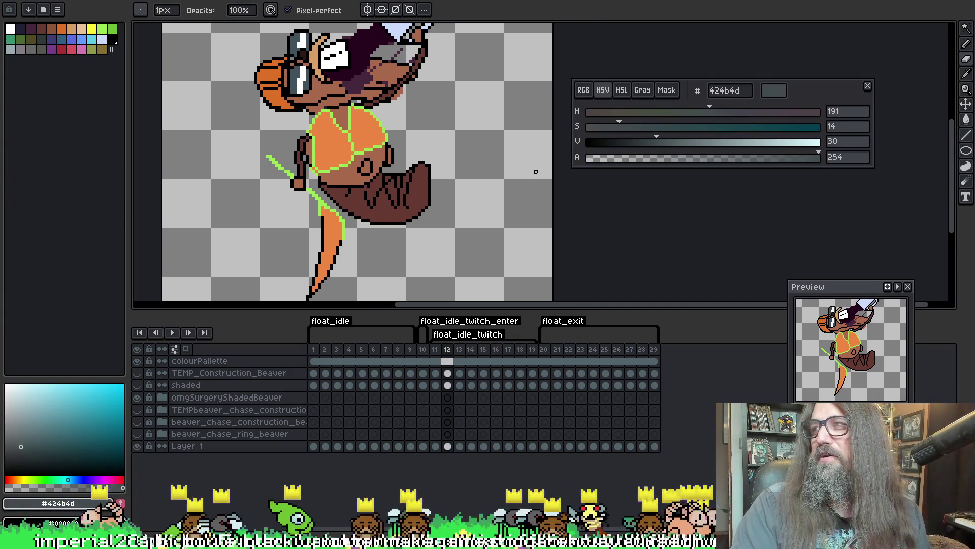
{"action": "scroll", "coordinate": [519, 158], "scroll_direction": "down", "scroll_amount": 2}
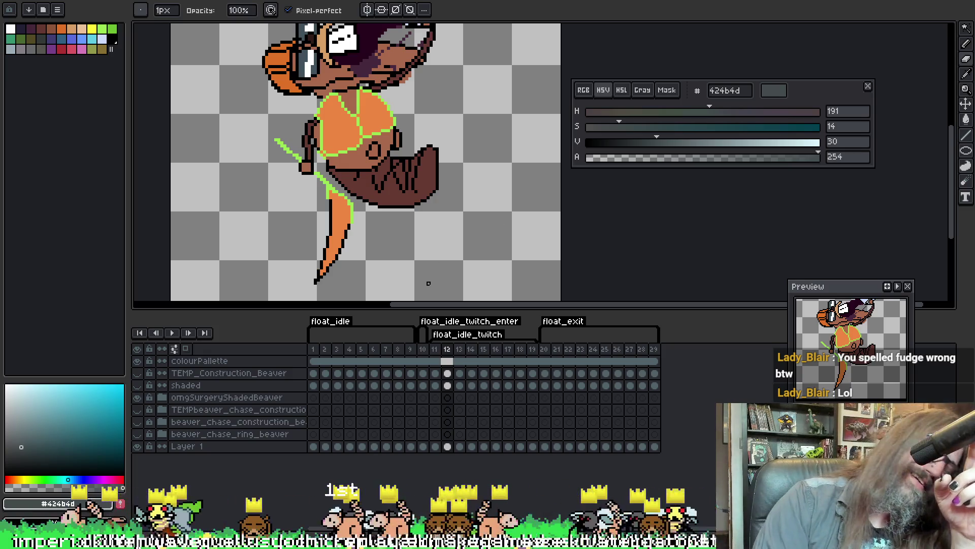
{"action": "scroll", "coordinate": [444, 240], "scroll_direction": "down", "scroll_amount": 2}
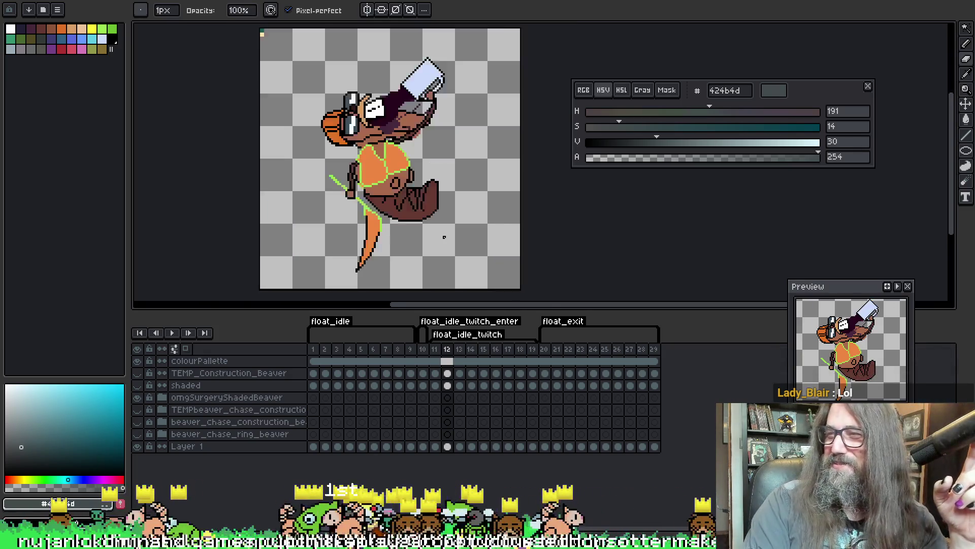
{"action": "scroll", "coordinate": [309, 215], "scroll_direction": "up", "scroll_amount": 4}
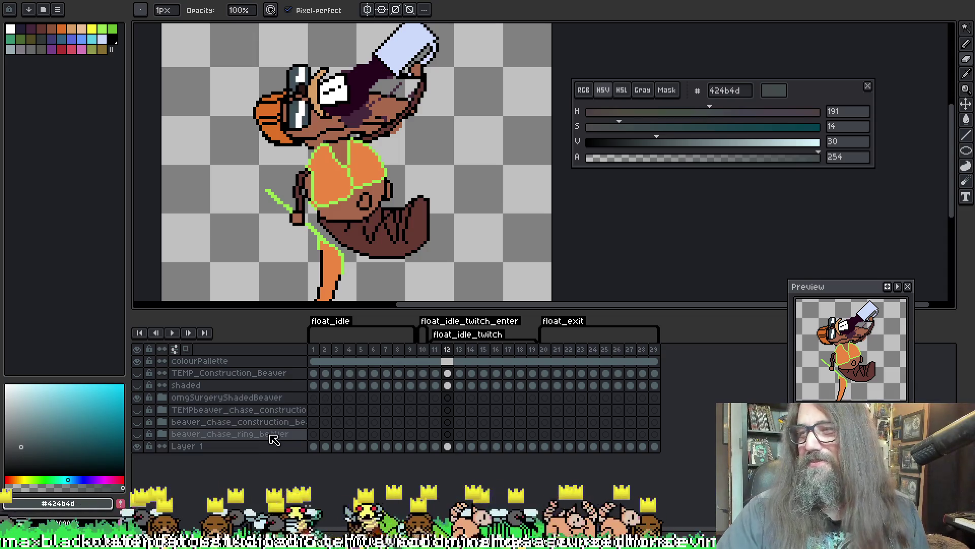
Toggle the omgSurgeryShadedBeaver group's visibility off and on to compare the shading
{"action": "double_click", "coordinate": [142, 399]}
{"action": "left_click", "coordinate": [148, 398]}
{"action": "left_click", "coordinate": [151, 398]}
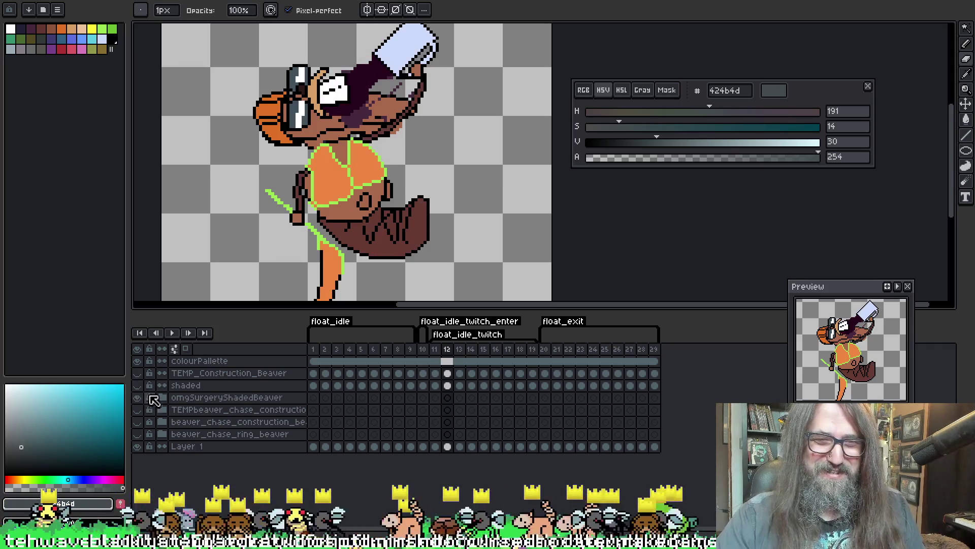
{"action": "left_click", "coordinate": [137, 398]}
{"action": "left_click", "coordinate": [137, 398]}
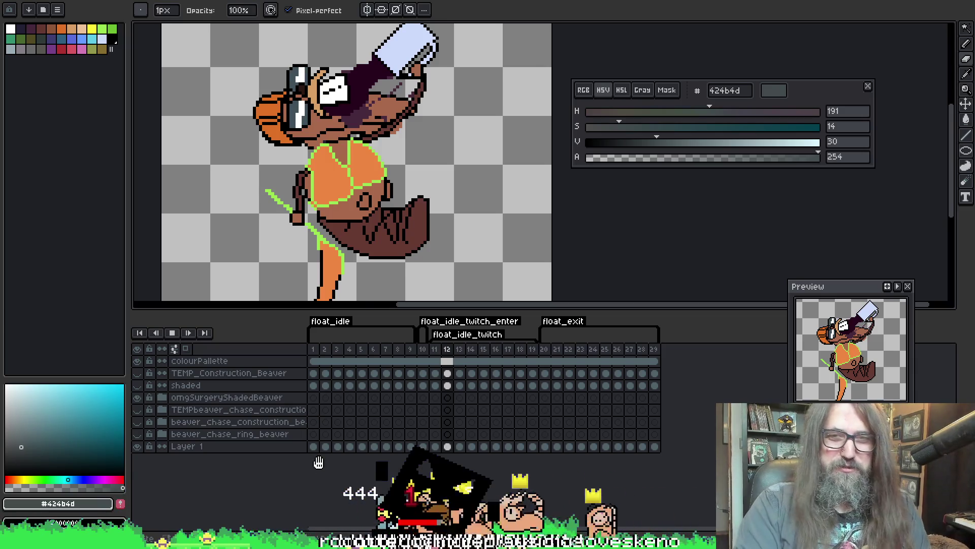
Play the float_idle animation to review it, then stop playback on frame 2
{"action": "key", "text": "Return"}
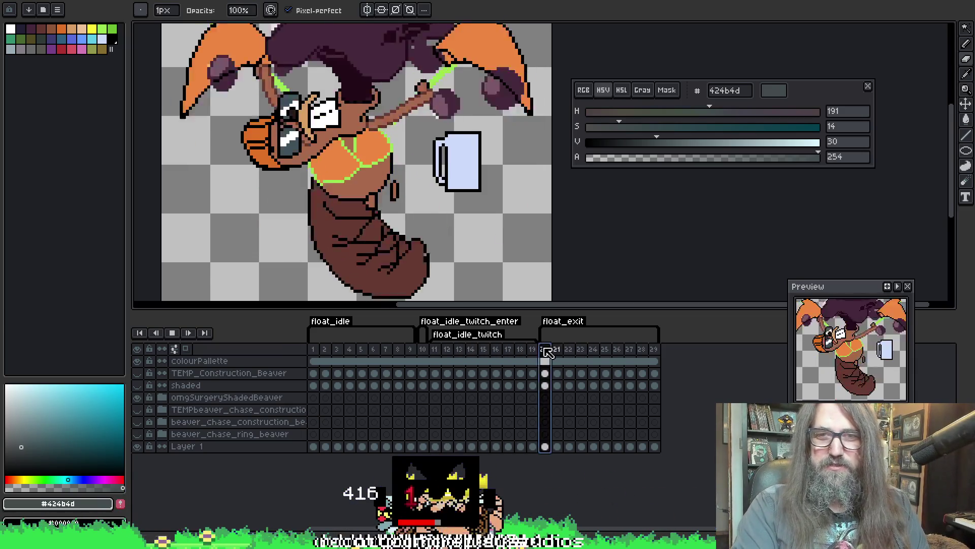
{"action": "scroll", "coordinate": [495, 167], "scroll_direction": "down", "scroll_amount": 1}
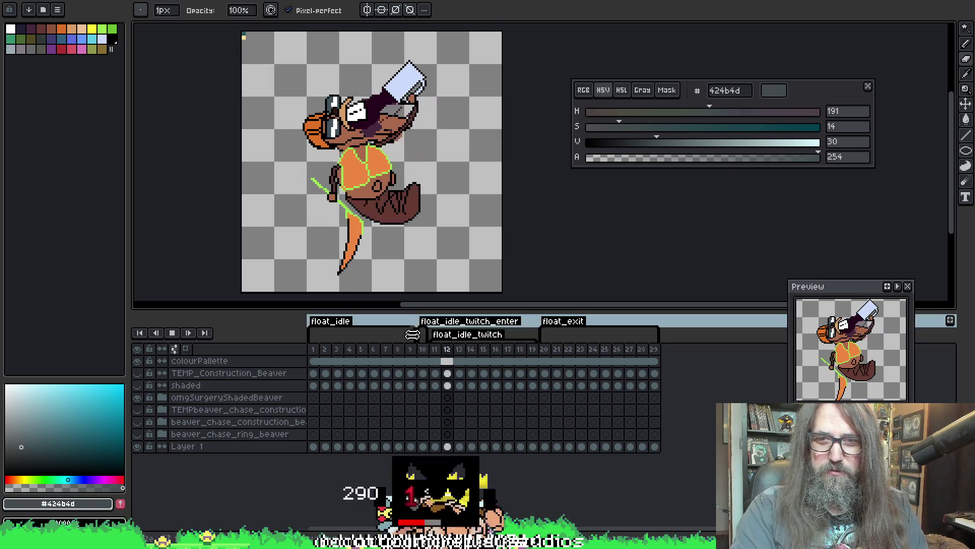
{"action": "left_click", "coordinate": [422, 349]}
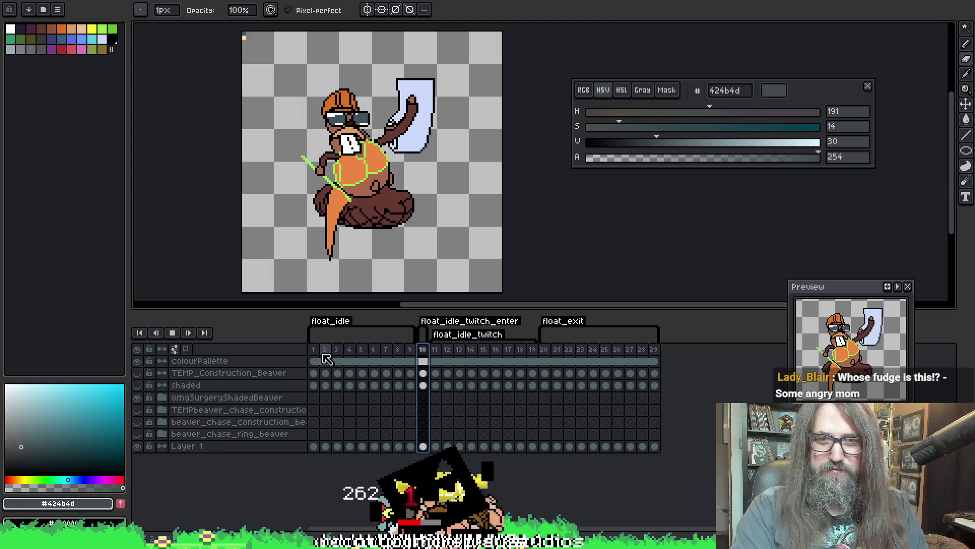
{"action": "key", "text": "Return"}
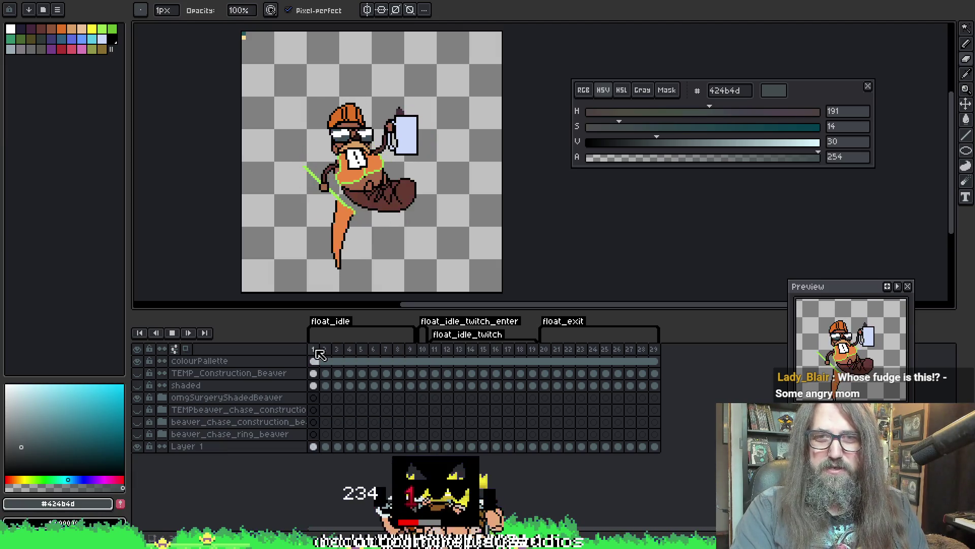
{"action": "key", "text": "Return"}
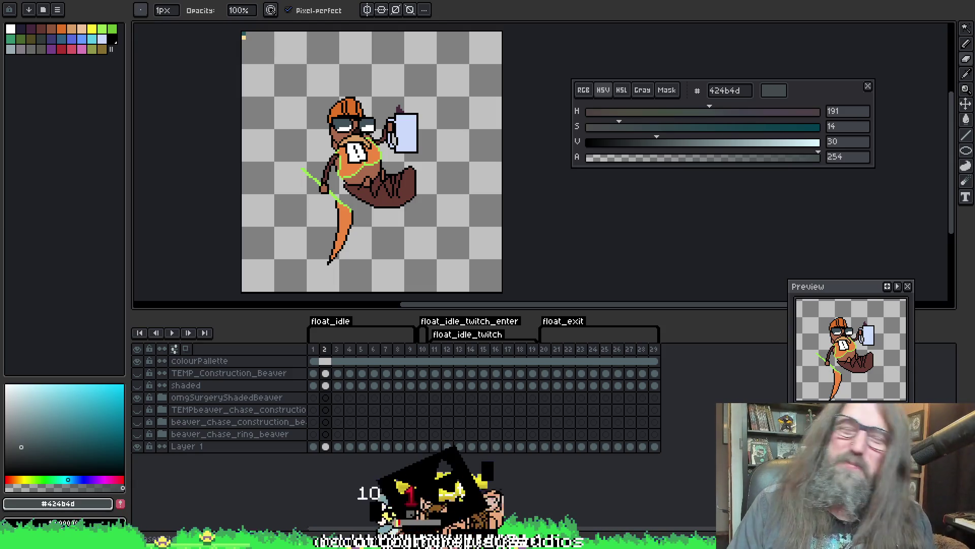
Save the sprite and make the canvas area taller with the timeline moved lower
{"action": "mouse_move", "coordinate": [387, 177]}
{"action": "left_mouse_down"}
{"action": "mouse_move", "coordinate": [380, 169]}
{"action": "mouse_move", "coordinate": [356, 189]}
{"action": "mouse_move", "coordinate": [387, 185]}
{"action": "left_mouse_up"}
{"action": "key", "text": "ctrl+s"}
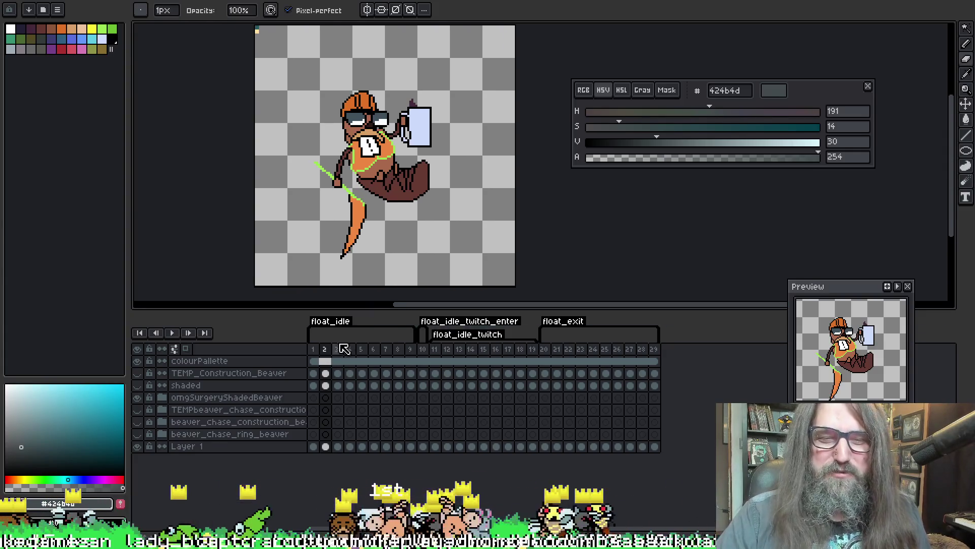
{"action": "left_click_drag", "start_coordinate": [359, 305], "coordinate": [361, 355]}
{"action": "mouse_move", "coordinate": [390, 231]}
{"action": "left_mouse_down"}
{"action": "mouse_move", "coordinate": [396, 268]}
{"action": "mouse_move", "coordinate": [401, 261]}
{"action": "left_mouse_up"}
Redraw the tail's underside shading in dark grey on frame 1 of omgSurgeryShadedBeaver
{"action": "key", "text": "m"}
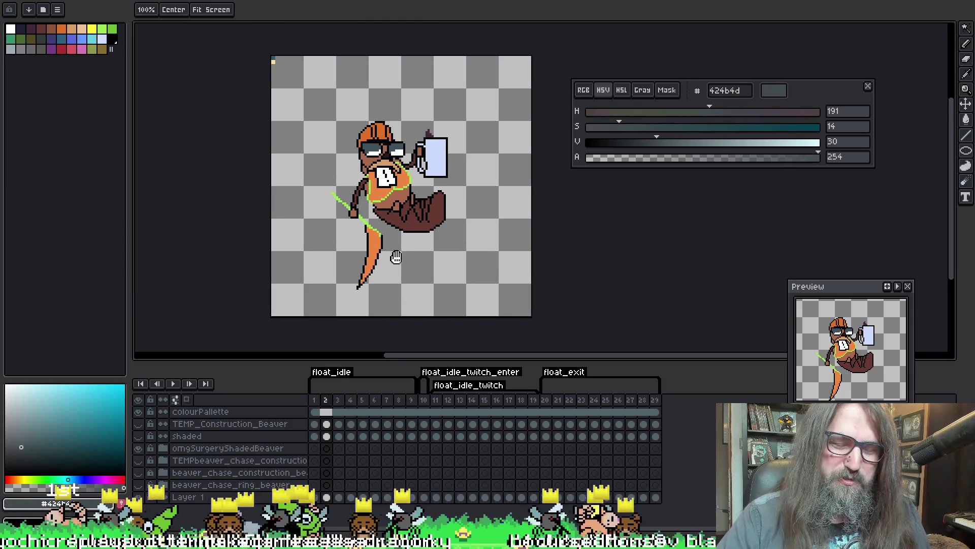
{"action": "key", "text": "b"}
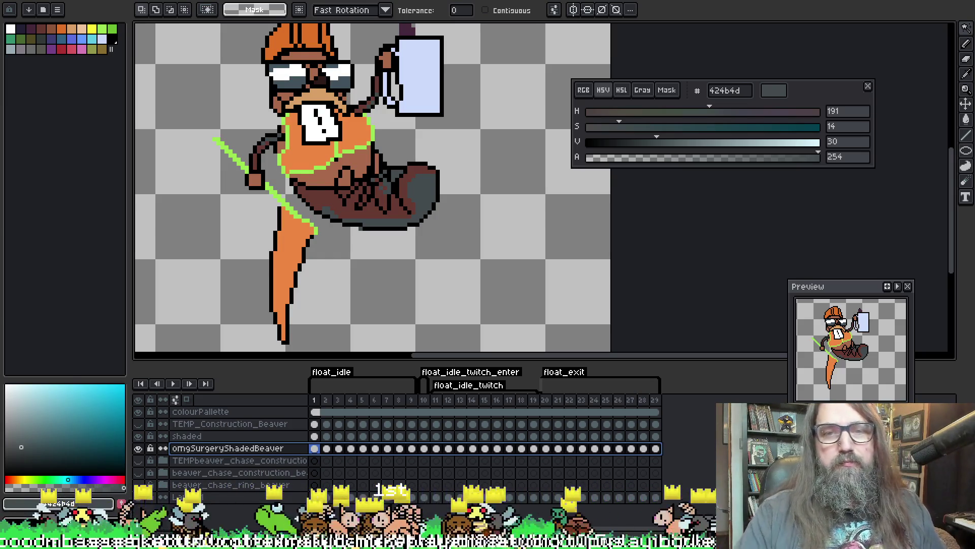
{"action": "left_click_drag", "start_coordinate": [402, 221], "coordinate": [414, 231]}
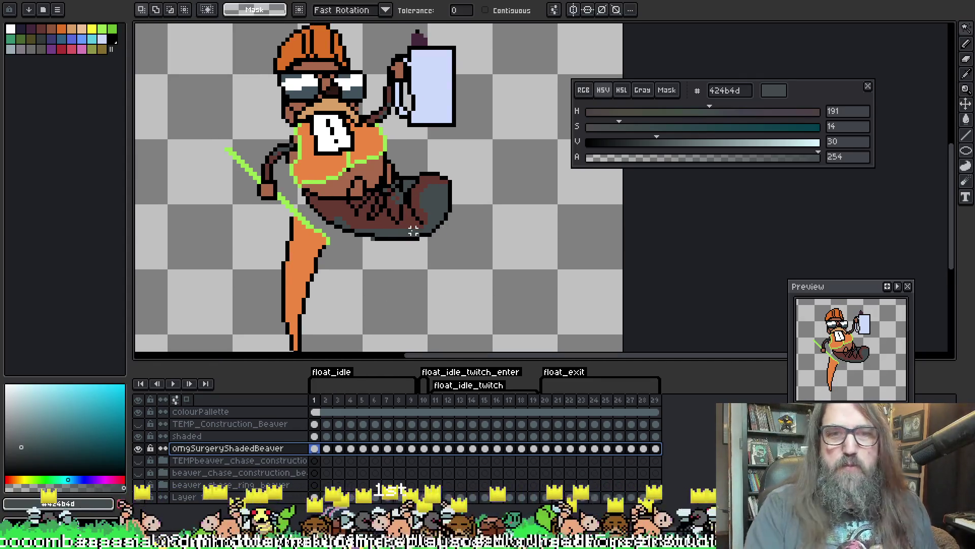
Magic-wand the grey tail shading on frames 1 and 2 and compare with the shaded layer
{"action": "left_click", "coordinate": [417, 161]}
{"action": "left_click", "coordinate": [288, 341]}
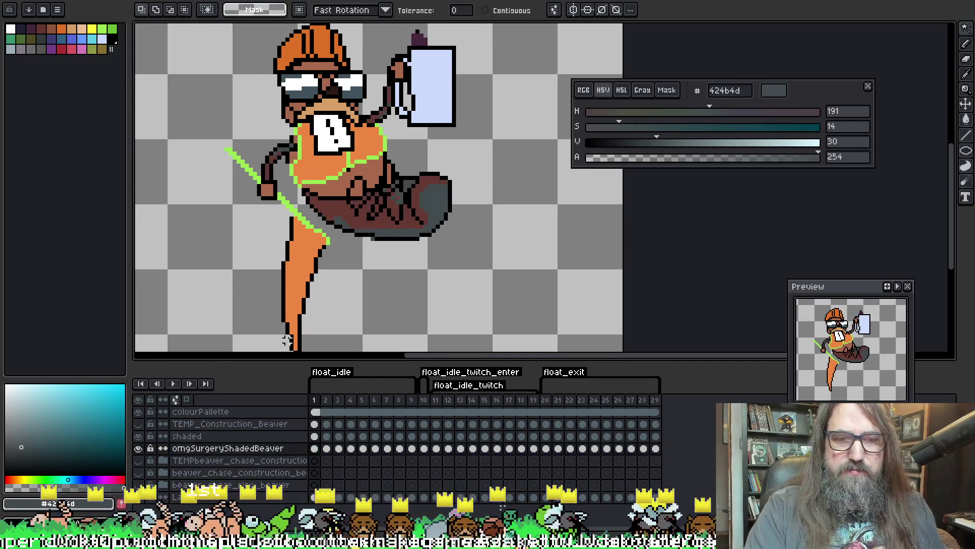
{"action": "left_click", "coordinate": [314, 436]}
{"action": "left_click", "coordinate": [425, 206]}
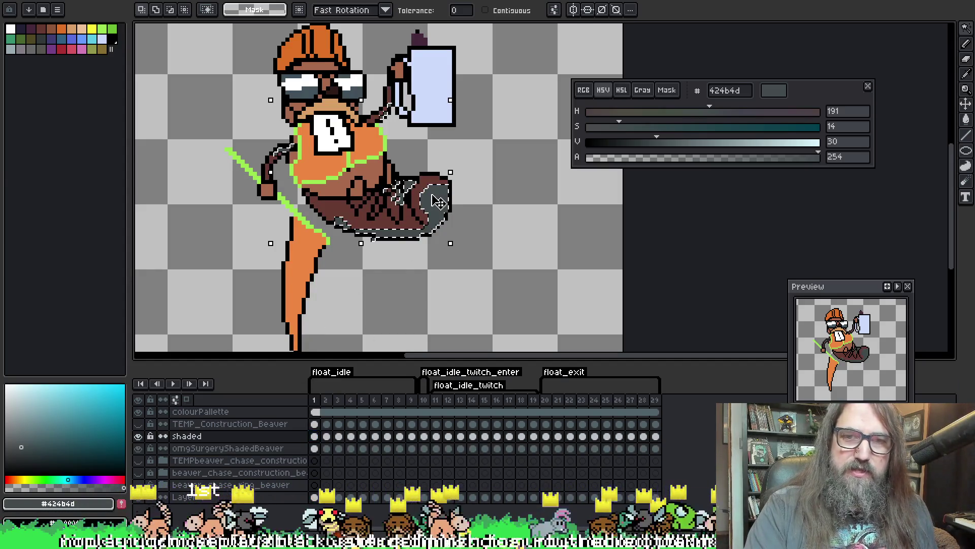
{"action": "left_click", "coordinate": [315, 449]}
{"action": "key", "text": "ctrl+t"}
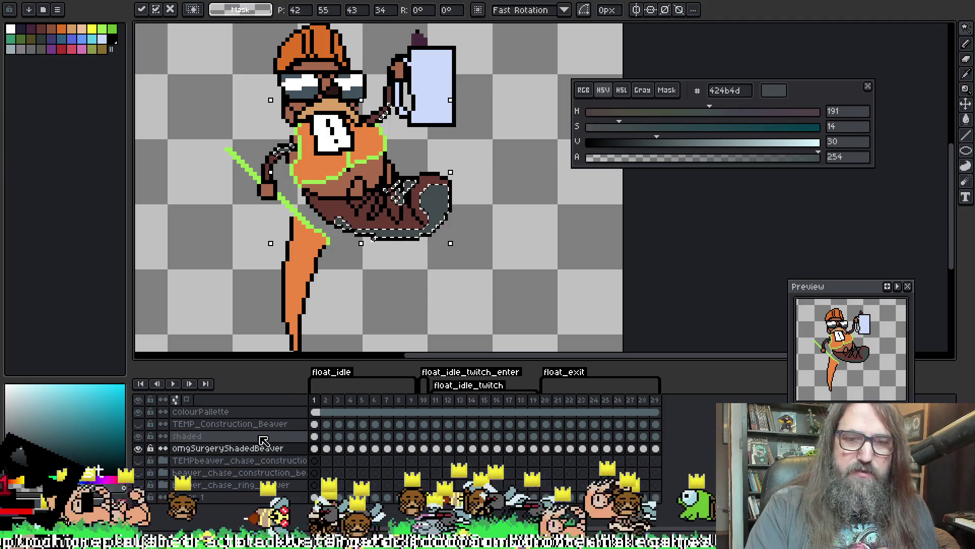
{"action": "left_click", "coordinate": [326, 435]}
{"action": "left_click", "coordinate": [442, 217]}
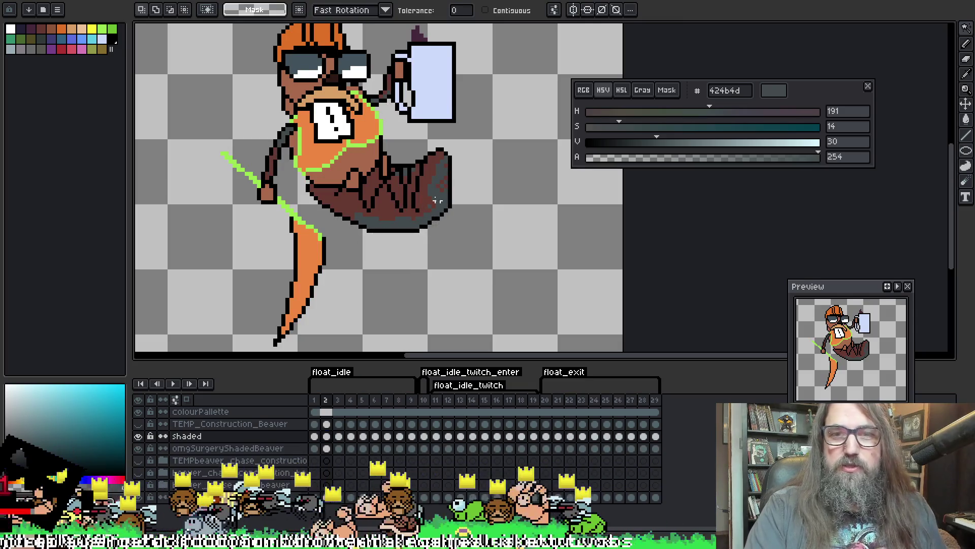
{"action": "left_click", "coordinate": [327, 449]}
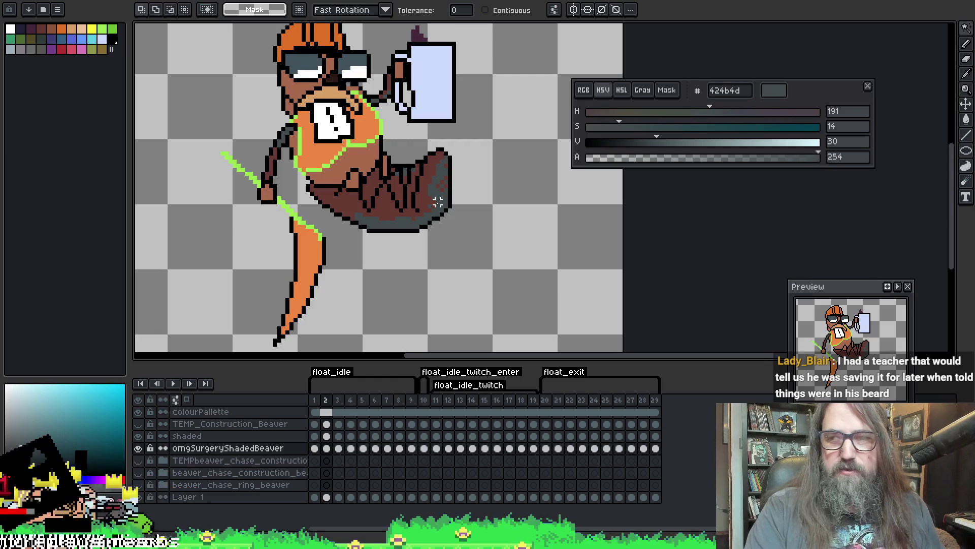
Check the grey belly and tail shading on frames 3 and 4, then go to frame 5
{"action": "key", "text": "period"}
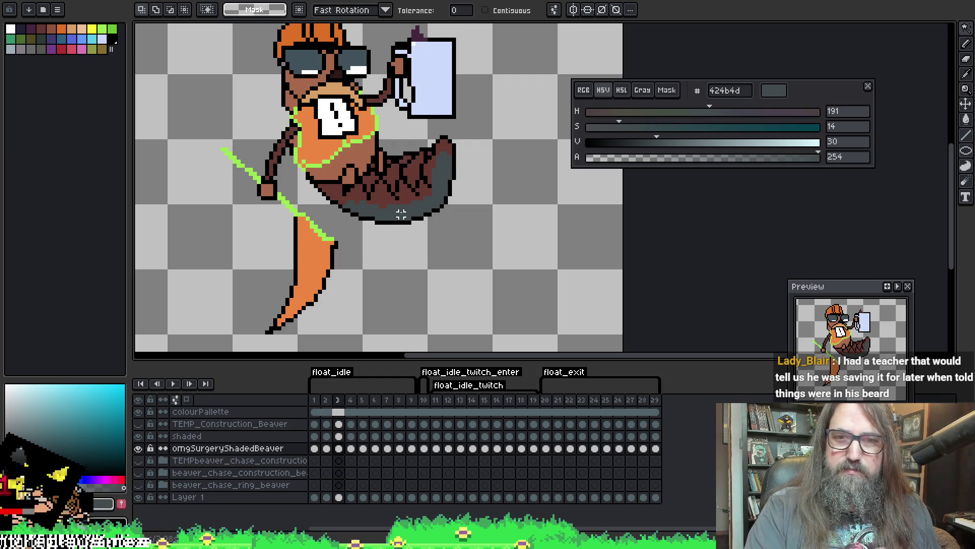
{"action": "left_click", "coordinate": [402, 214]}
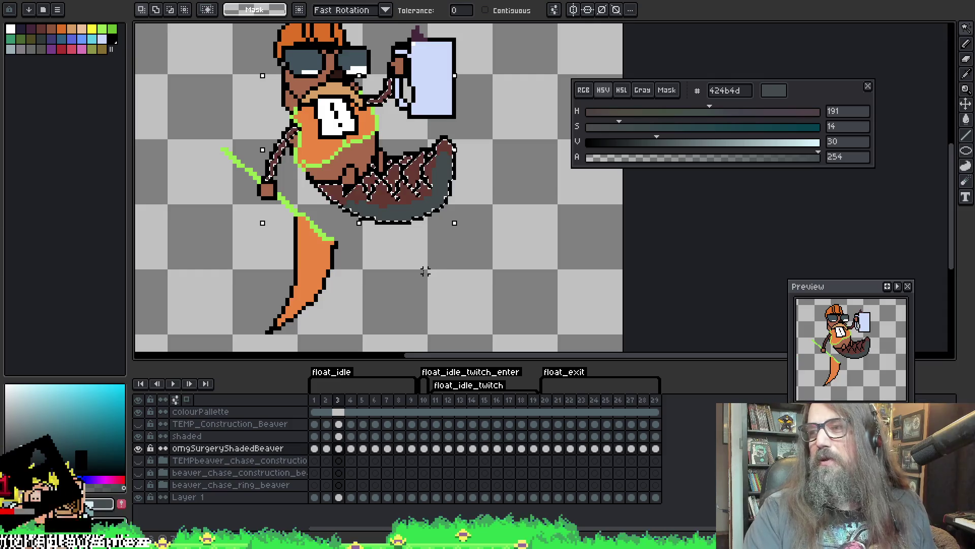
{"action": "left_click", "coordinate": [421, 272]}
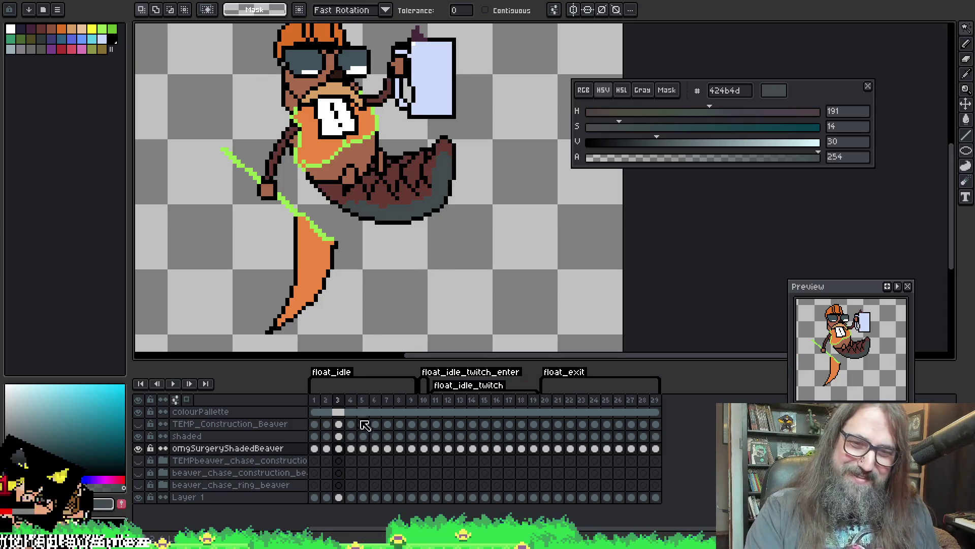
{"action": "left_click", "coordinate": [339, 436]}
{"action": "left_click", "coordinate": [410, 214]}
{"action": "left_click", "coordinate": [339, 448]}
{"action": "left_click", "coordinate": [339, 436]}
{"action": "left_click", "coordinate": [351, 436]}
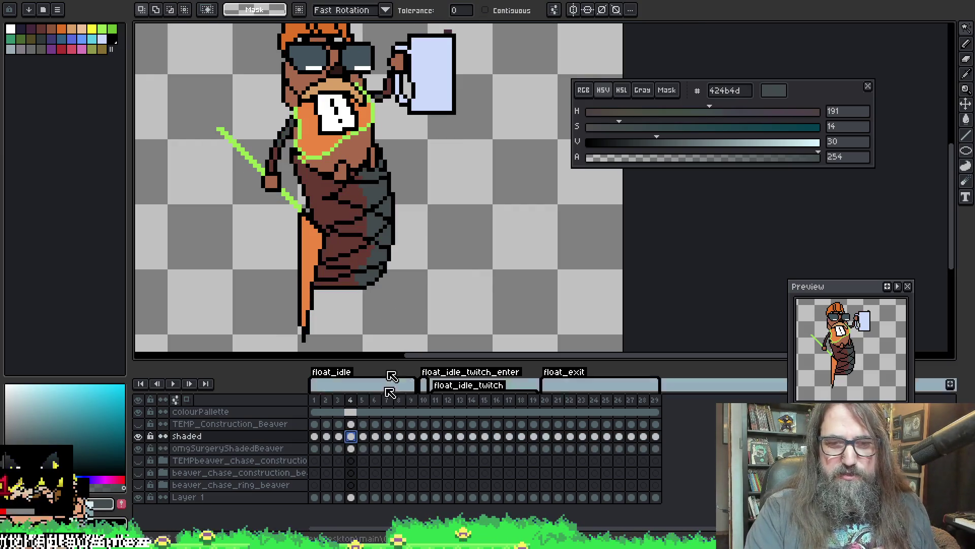
{"action": "left_click", "coordinate": [376, 256]}
{"action": "left_click", "coordinate": [355, 449]}
{"action": "left_click", "coordinate": [355, 449]}
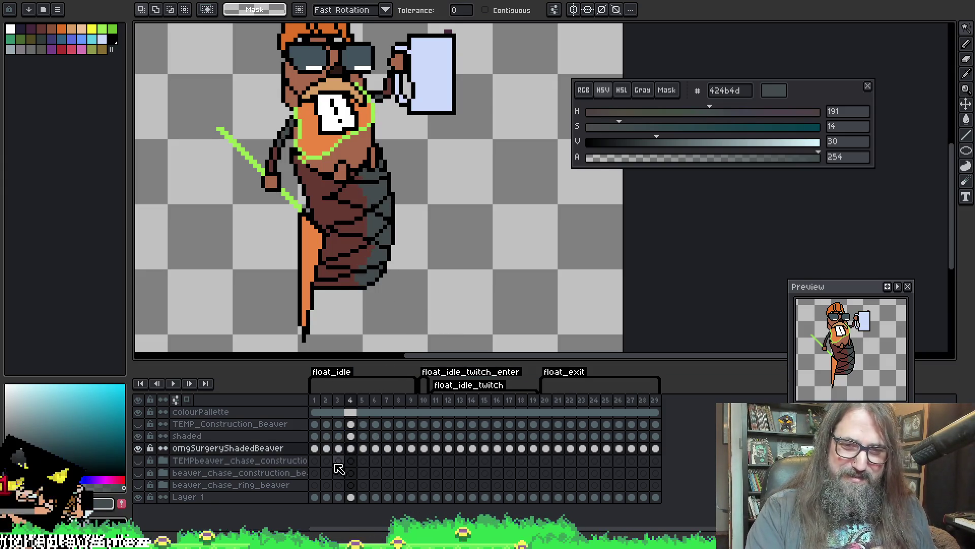
{"action": "left_click", "coordinate": [363, 435]}
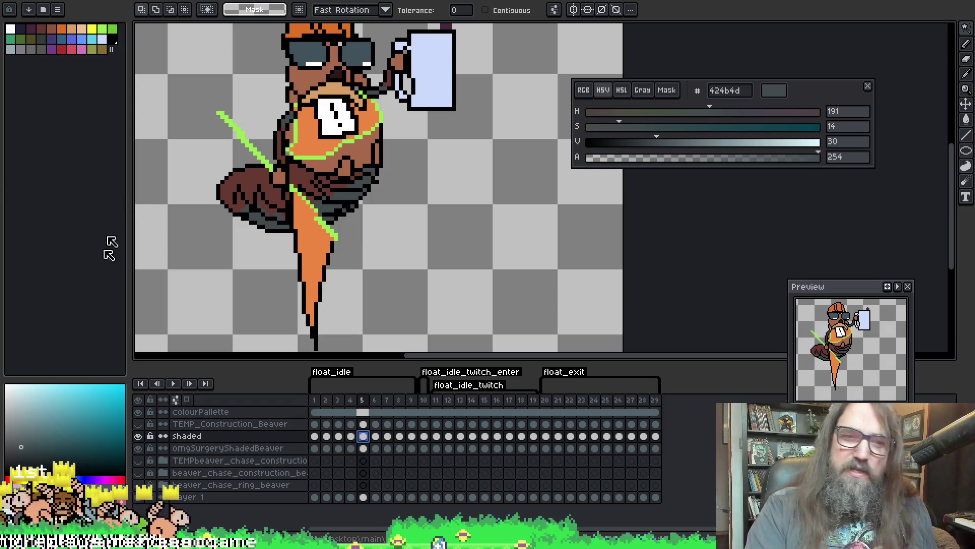
Select the dark grey shading pixels at full opacity and centre the view on the tail
{"action": "scroll", "coordinate": [344, 194], "scroll_direction": "up", "scroll_amount": 2}
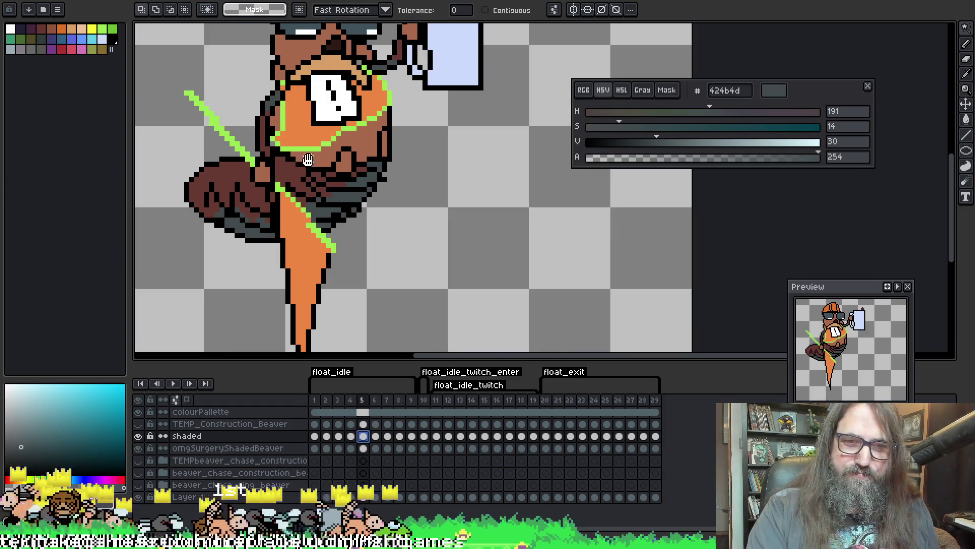
{"action": "scroll", "coordinate": [381, 246], "scroll_direction": "down", "scroll_amount": 1}
{"action": "left_click", "coordinate": [381, 246], "text": "alt"}
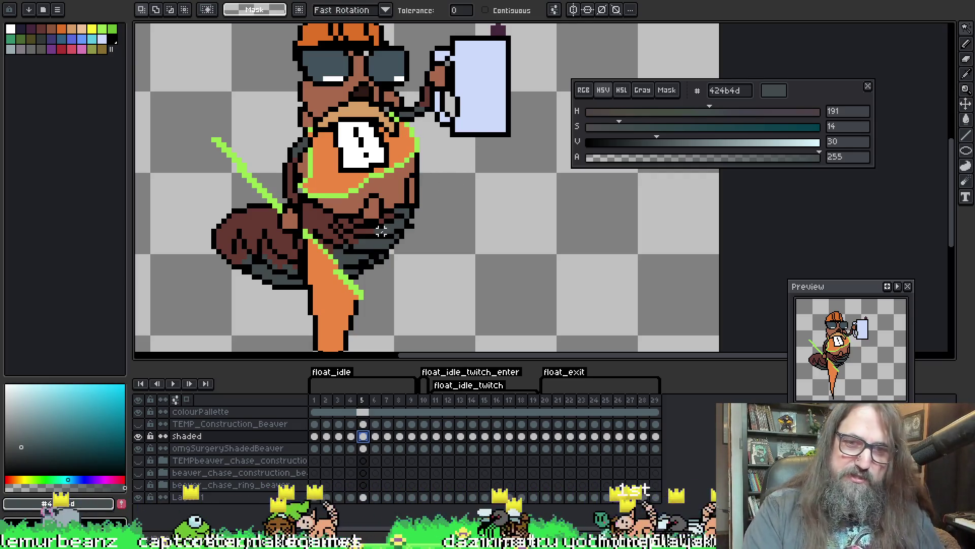
{"action": "left_click", "coordinate": [366, 246]}
{"action": "scroll", "coordinate": [406, 203], "scroll_direction": "left", "scroll_amount": 3}
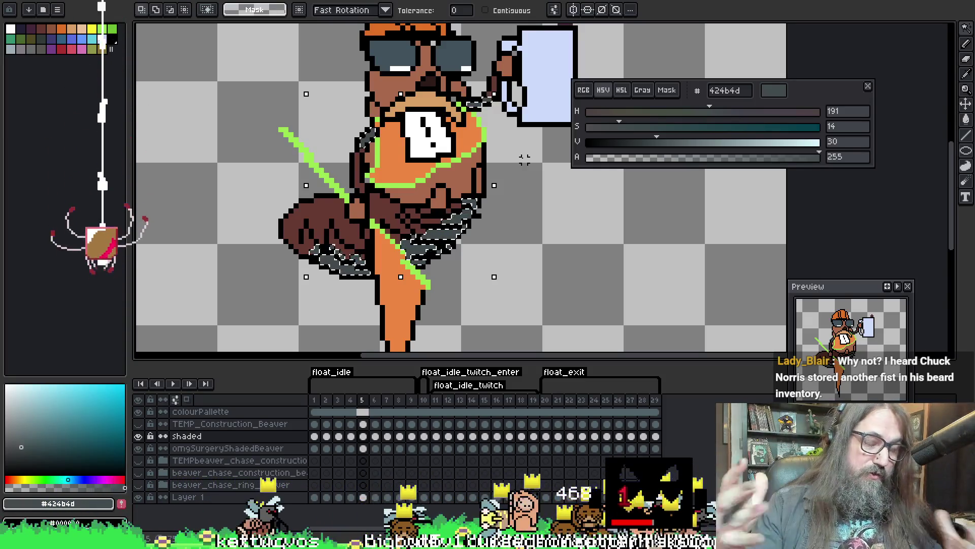
{"action": "mouse_move", "coordinate": [433, 210]}
{"action": "left_mouse_down"}
{"action": "mouse_move", "coordinate": [435, 182]}
{"action": "mouse_move", "coordinate": [443, 197]}
{"action": "left_mouse_up"}
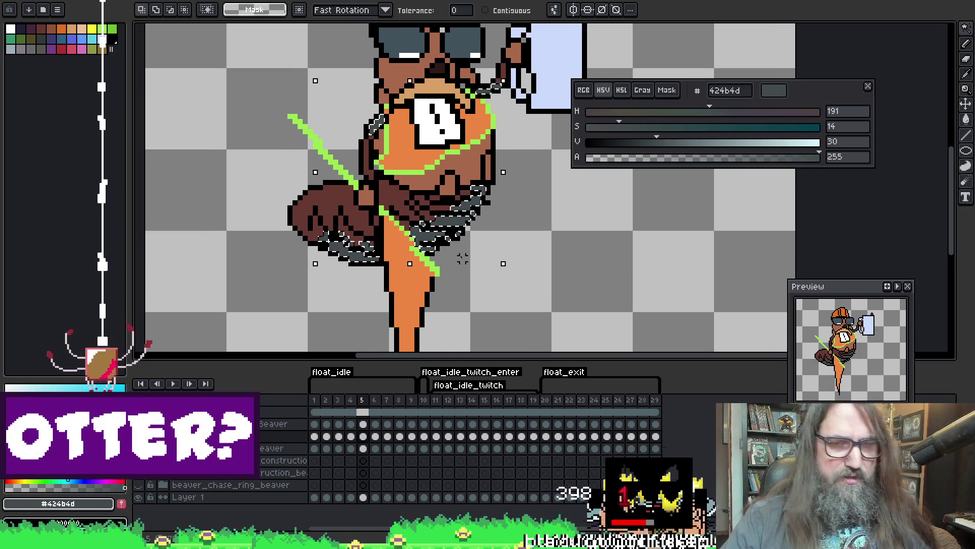
{"action": "left_click_drag", "start_coordinate": [513, 177], "coordinate": [487, 188]}
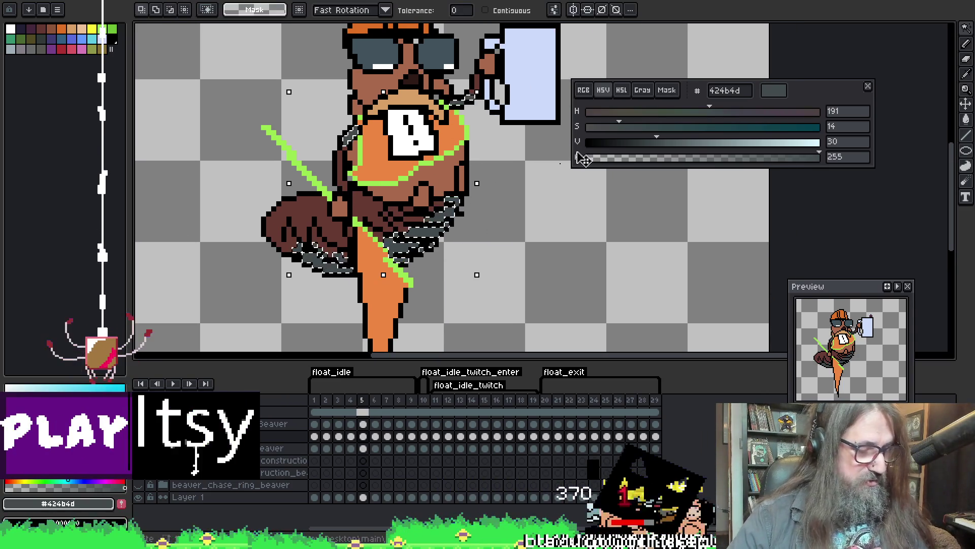
{"action": "left_click_drag", "start_coordinate": [483, 243], "coordinate": [493, 246]}
{"action": "mouse_move", "coordinate": [375, 243]}
{"action": "left_mouse_down"}
{"action": "mouse_move", "coordinate": [380, 229]}
{"action": "mouse_move", "coordinate": [407, 220]}
{"action": "left_mouse_up"}
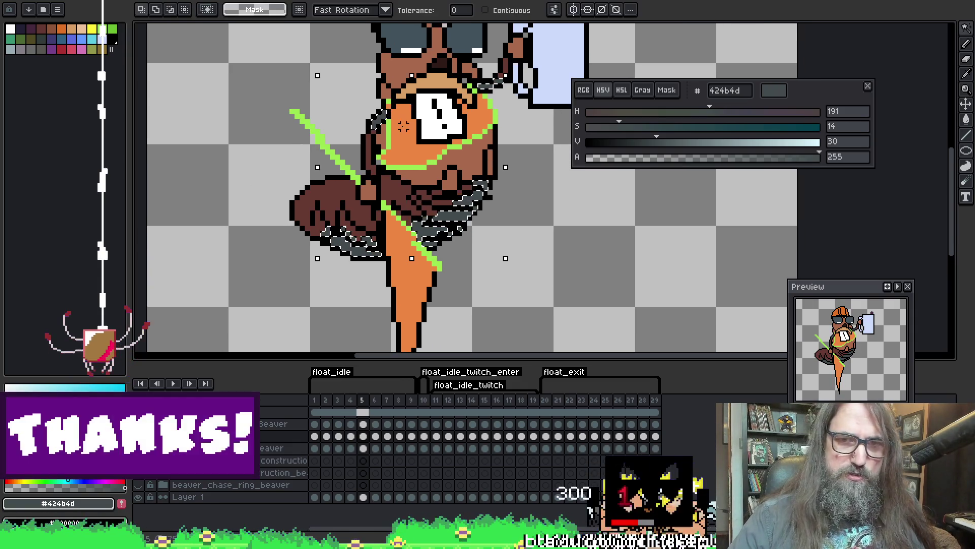
{"action": "left_click_drag", "start_coordinate": [480, 274], "coordinate": [500, 275]}
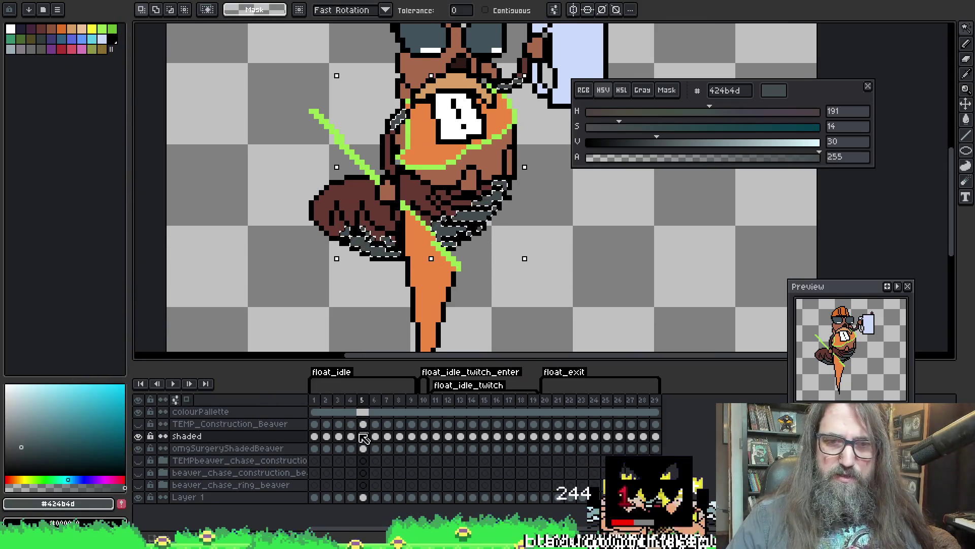
On frame 6 of omgSurgeryShadedBeaver, shift the grey tail shading one pixel right
{"action": "left_click", "coordinate": [363, 448]}
{"action": "left_click", "coordinate": [376, 436]}
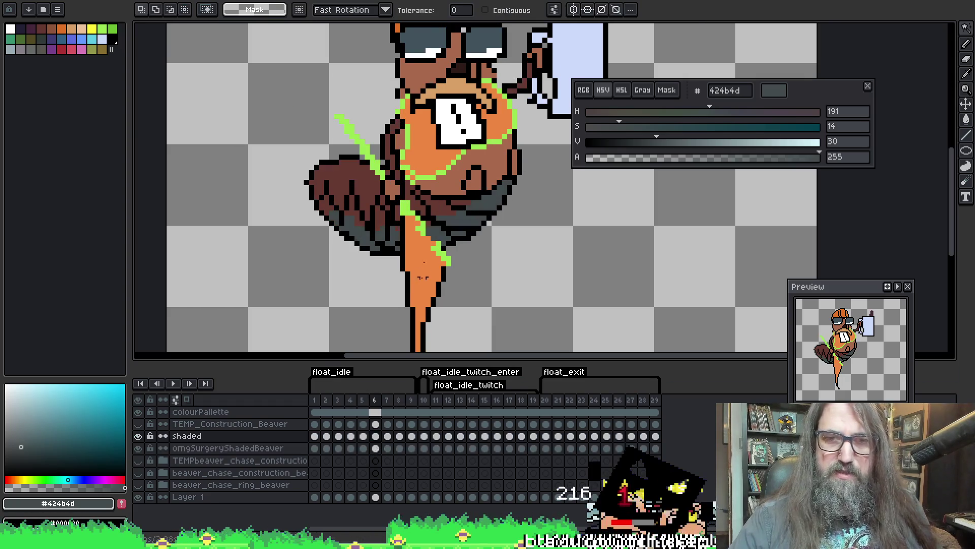
{"action": "left_click", "coordinate": [463, 222]}
{"action": "left_click", "coordinate": [375, 448]}
{"action": "key", "text": "ctrl+d"}
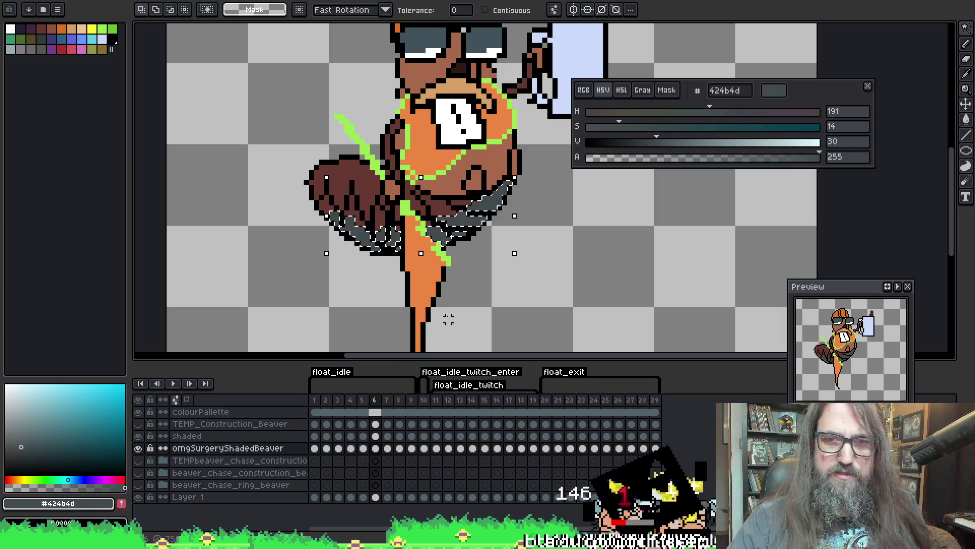
{"action": "left_click", "coordinate": [376, 449]}
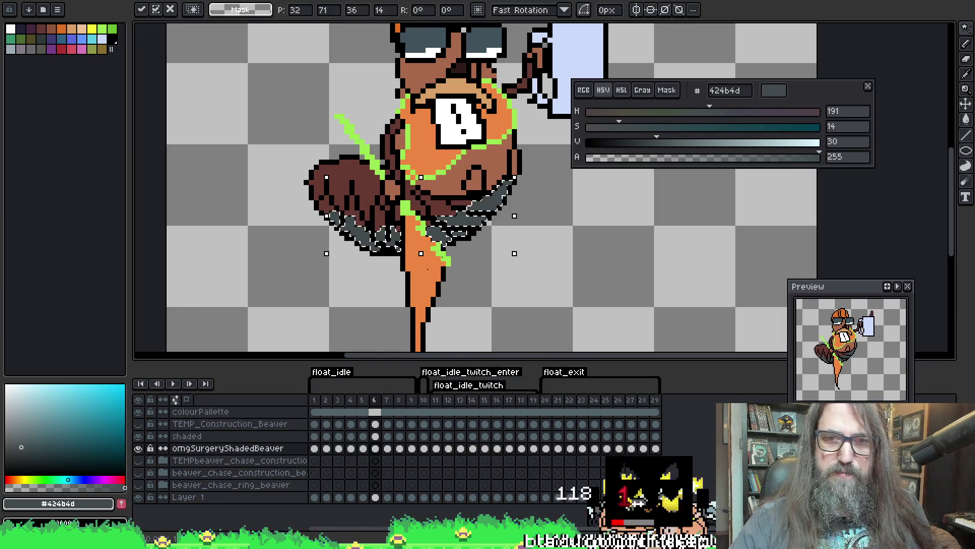
{"action": "key", "text": "Right"}
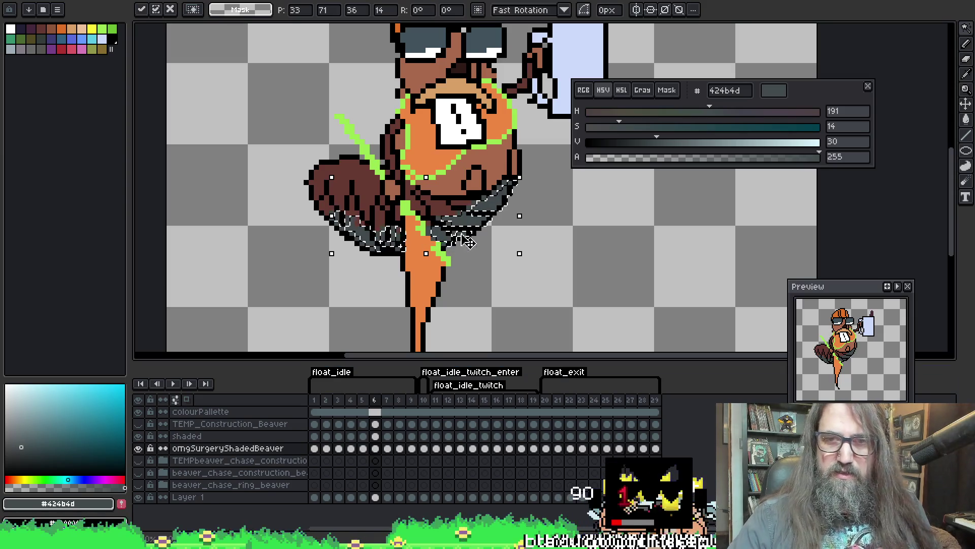
{"action": "key", "text": "Return"}
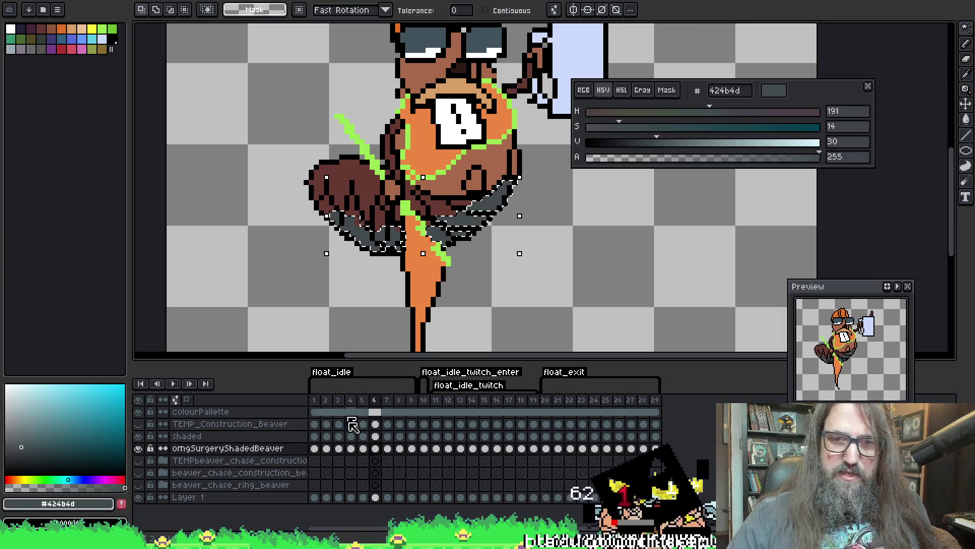
Copy the dark grey tail shading onto omgSurgeryShadedBeaver for frames 7 and 8
{"action": "left_click", "coordinate": [388, 437]}
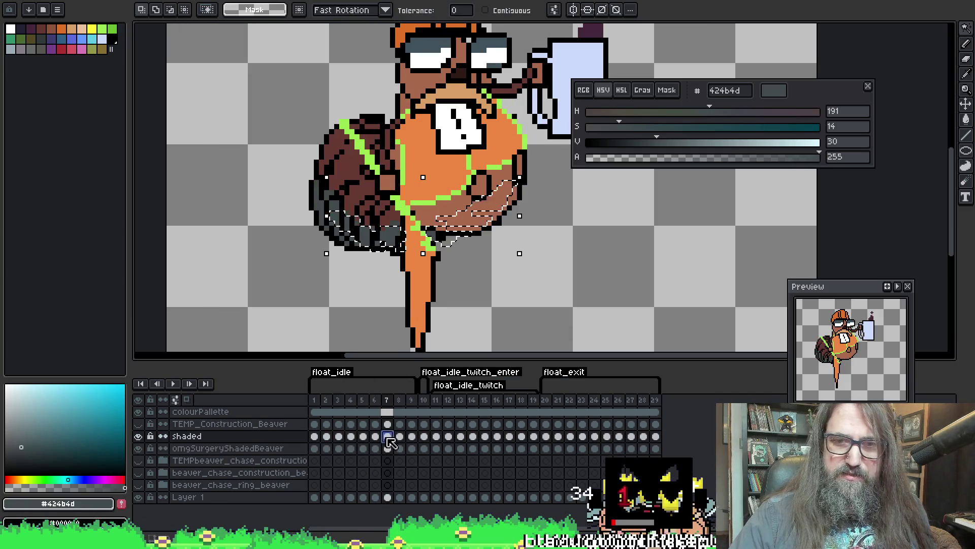
{"action": "key", "text": "ctrl+d"}
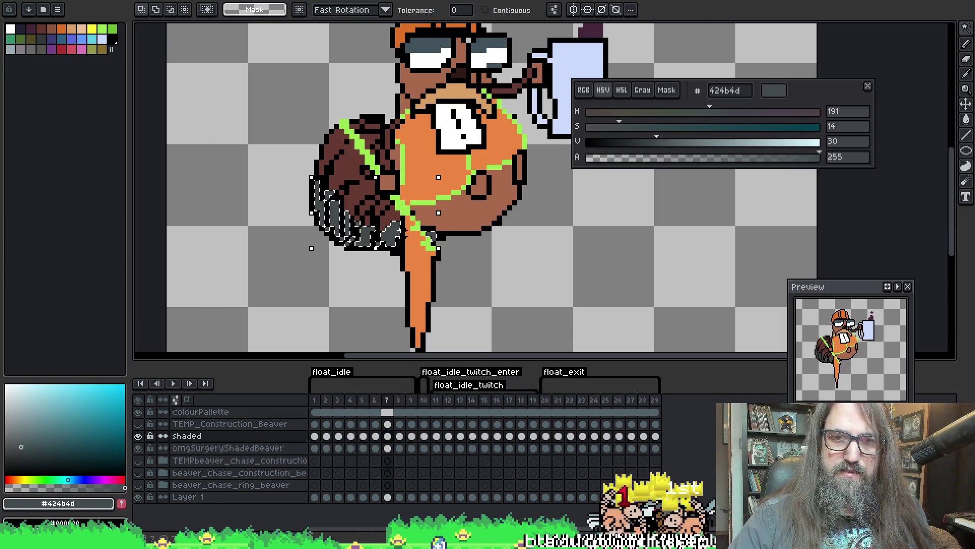
{"action": "left_click", "coordinate": [387, 448]}
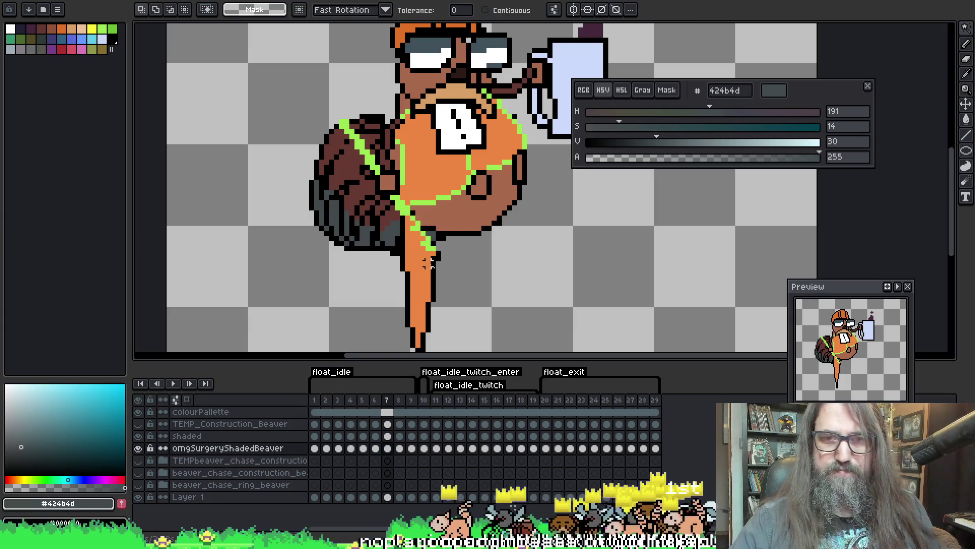
{"action": "key", "text": "Right"}
{"action": "left_click", "coordinate": [393, 214]}
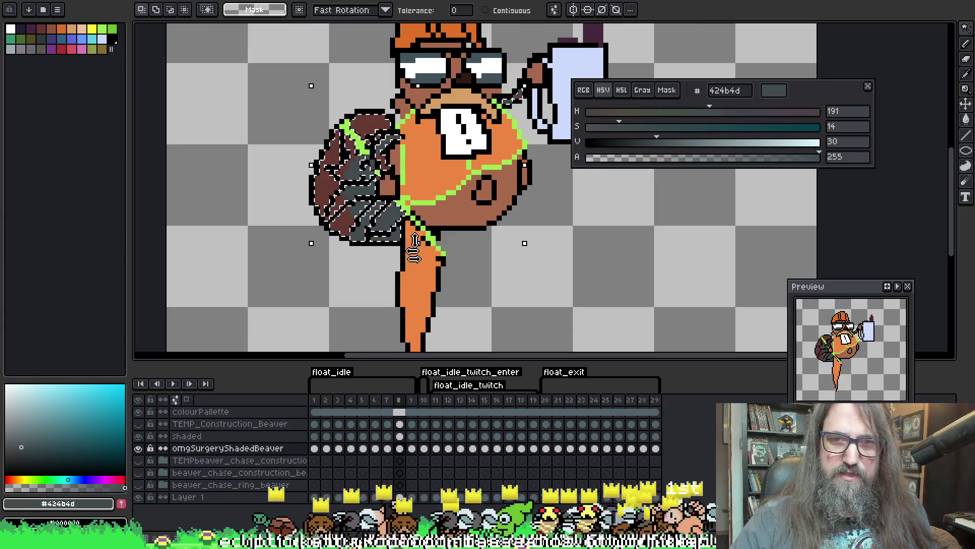
{"action": "left_click", "coordinate": [400, 448]}
{"action": "key", "text": "Up"}
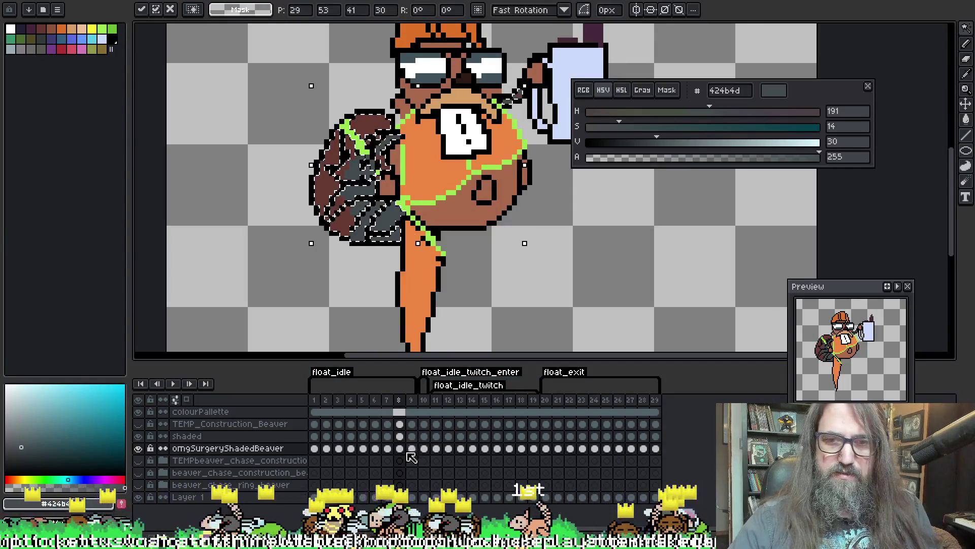
Select frame 9's grey shading, then bring up the 'peter griffin bird beard' image search
{"action": "key", "text": "Right"}
{"action": "left_click", "coordinate": [494, 288]}
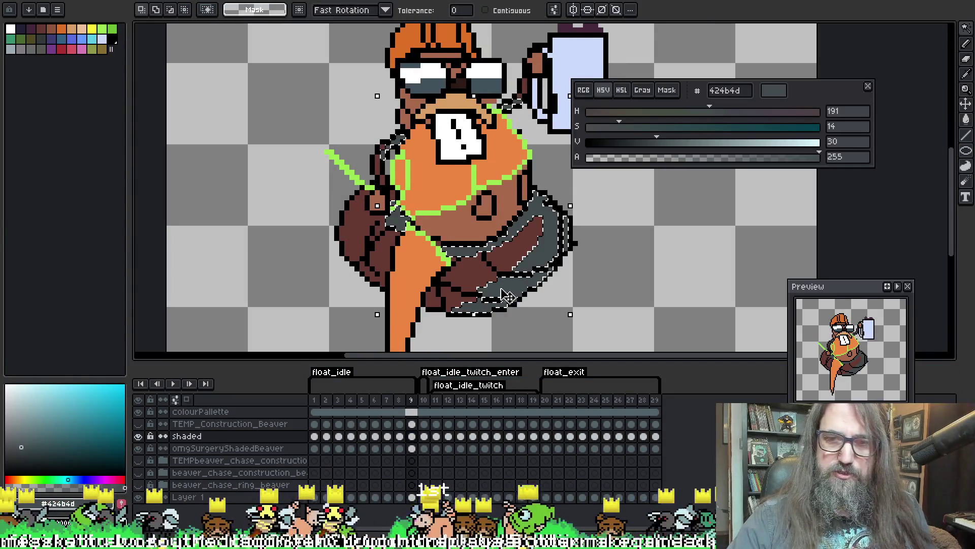
{"action": "left_click", "coordinate": [412, 448]}
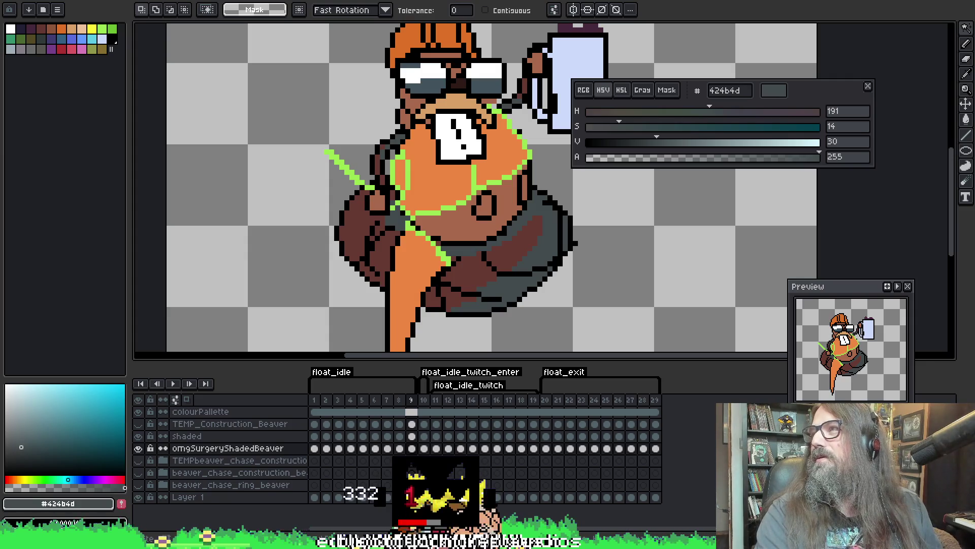
{"action": "mouse_move", "coordinate": [965, 355]}
{"action": "left_mouse_down"}
{"action": "mouse_move", "coordinate": [573, 267]}
{"action": "mouse_move", "coordinate": [468, 14]}
{"action": "mouse_move", "coordinate": [408, 23]}
{"action": "left_mouse_up"}
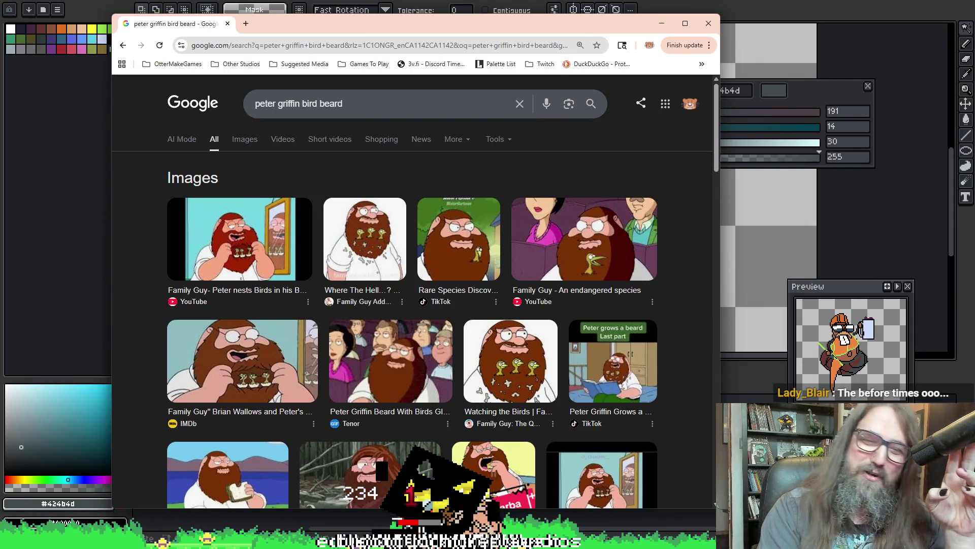
Browse the 'peter griffin bird beard' image results, then return to the Aseprite sprite
{"action": "left_click_drag", "start_coordinate": [391, 23], "coordinate": [323, 0]}
{"action": "scroll", "coordinate": [556, 243], "scroll_direction": "down", "scroll_amount": 2}
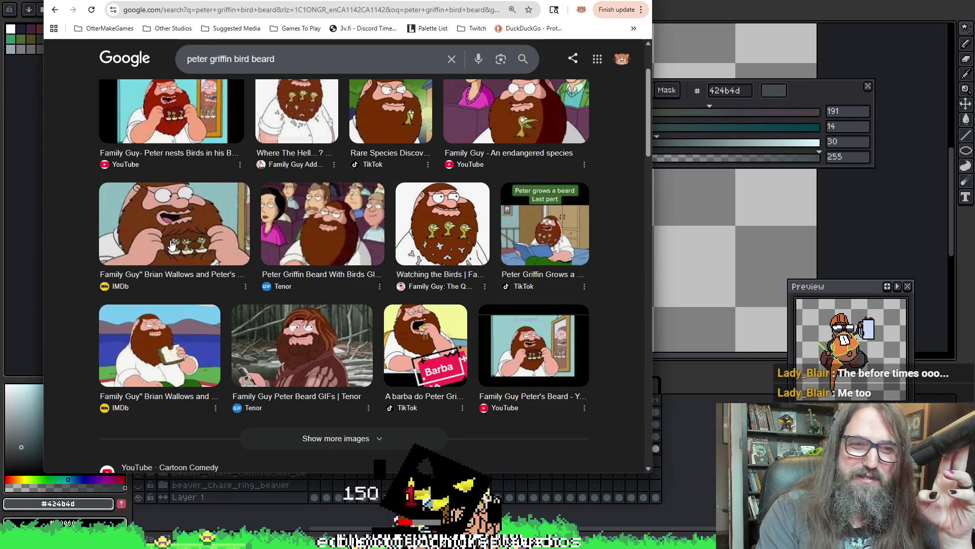
{"action": "scroll", "coordinate": [195, 248], "scroll_direction": "down", "scroll_amount": 2}
{"action": "scroll", "coordinate": [194, 247], "scroll_direction": "up", "scroll_amount": 5}
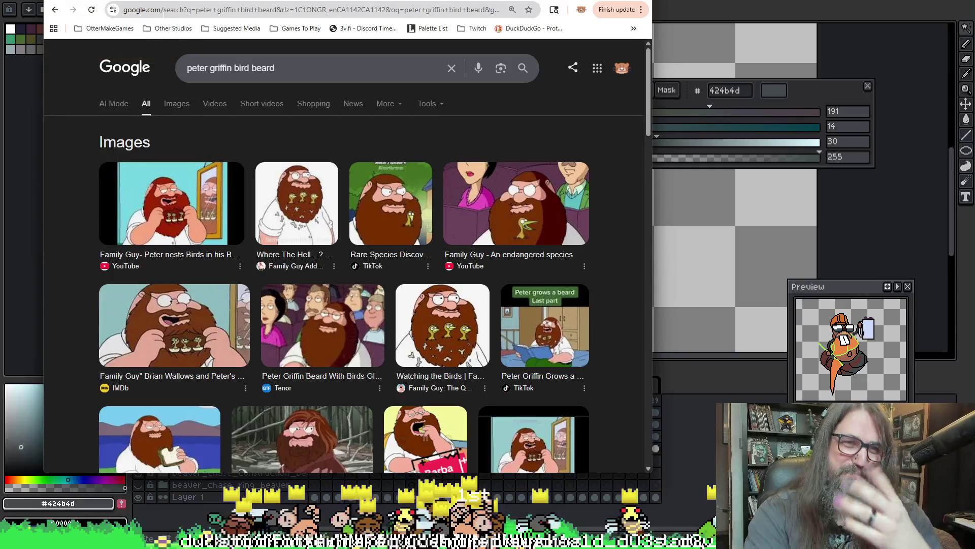
{"action": "key", "text": "alt+Tab"}
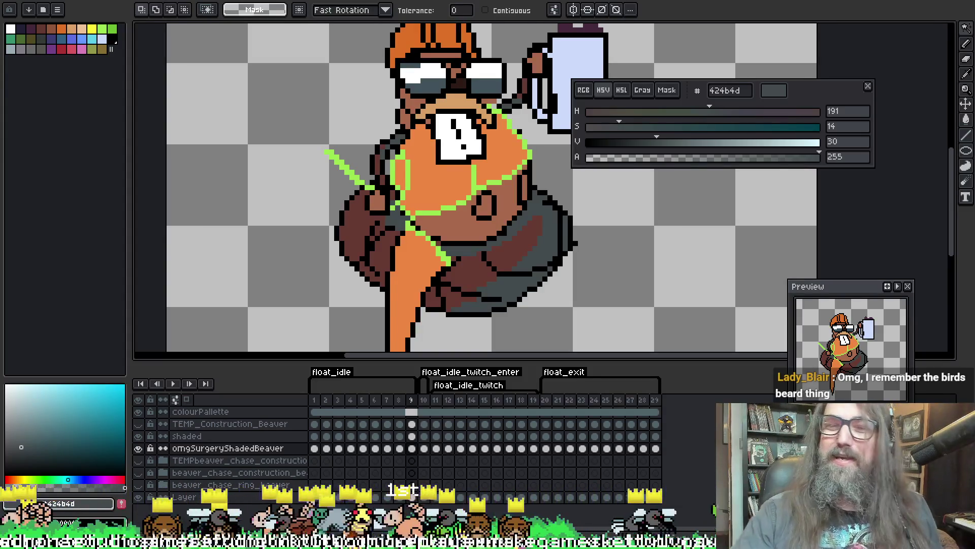
Copy frame 10's dark grey tail shading from the shaded layer onto omgSurgeryShadedBeaver
{"action": "left_click_drag", "start_coordinate": [581, 171], "coordinate": [562, 160]}
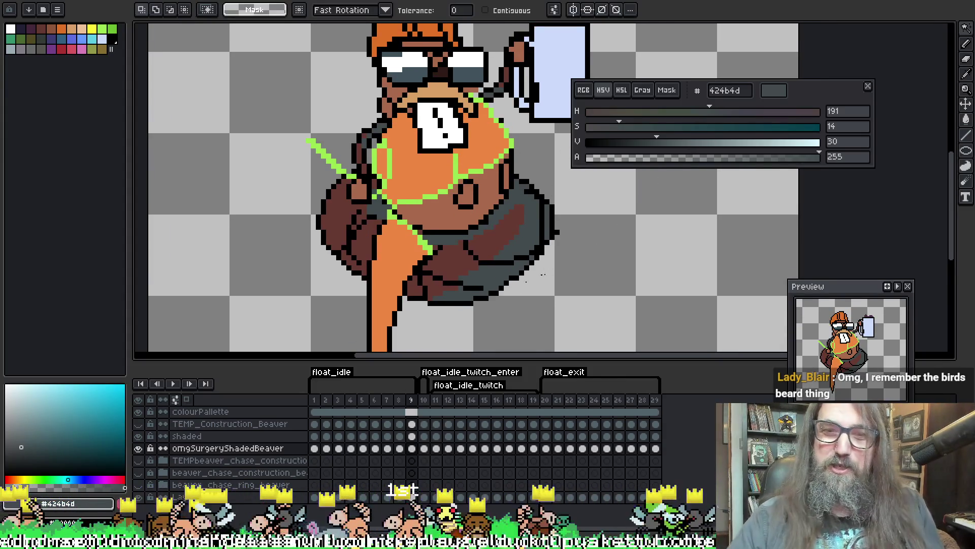
{"action": "key", "text": "Right"}
{"action": "key", "text": "Left"}
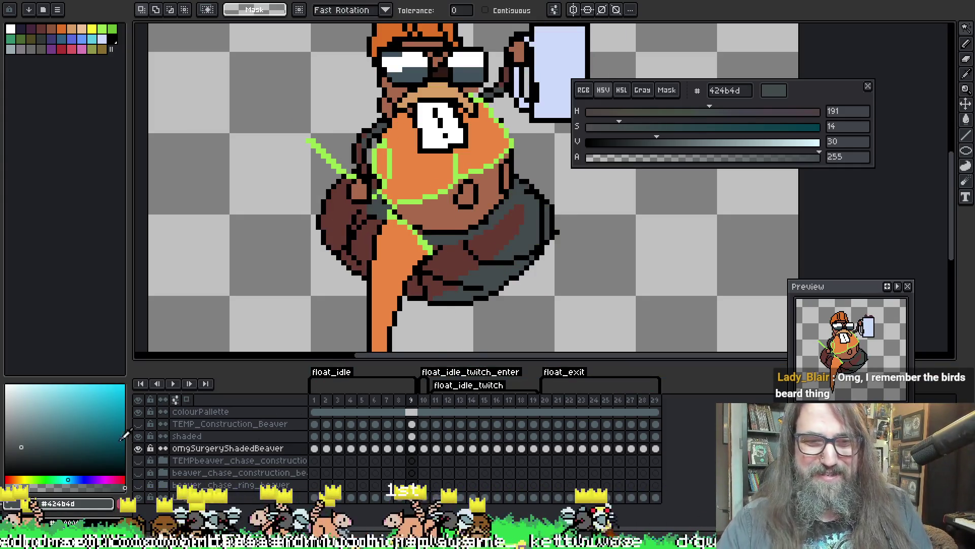
{"action": "left_click", "coordinate": [145, 438]}
{"action": "left_click", "coordinate": [424, 436]}
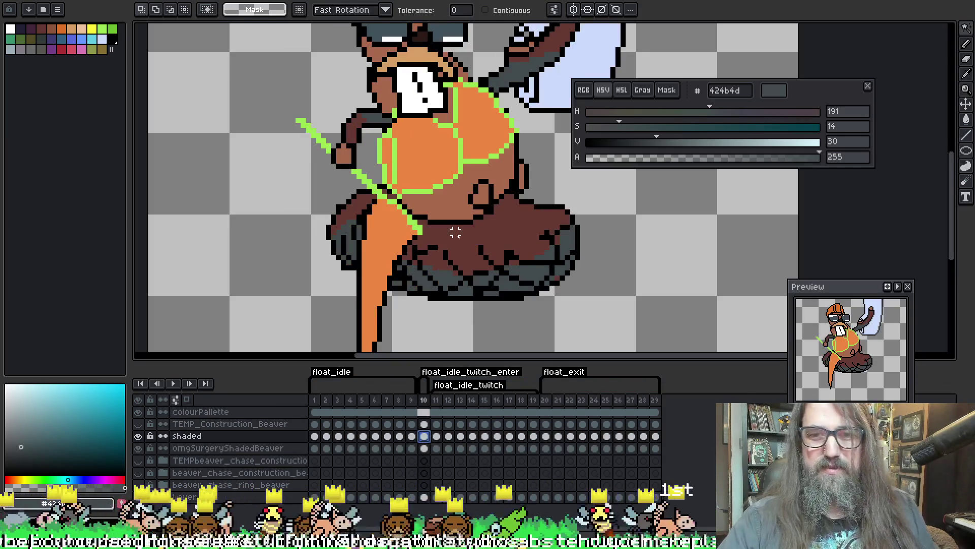
{"action": "left_click", "coordinate": [445, 276]}
{"action": "key", "text": "alt+Down"}
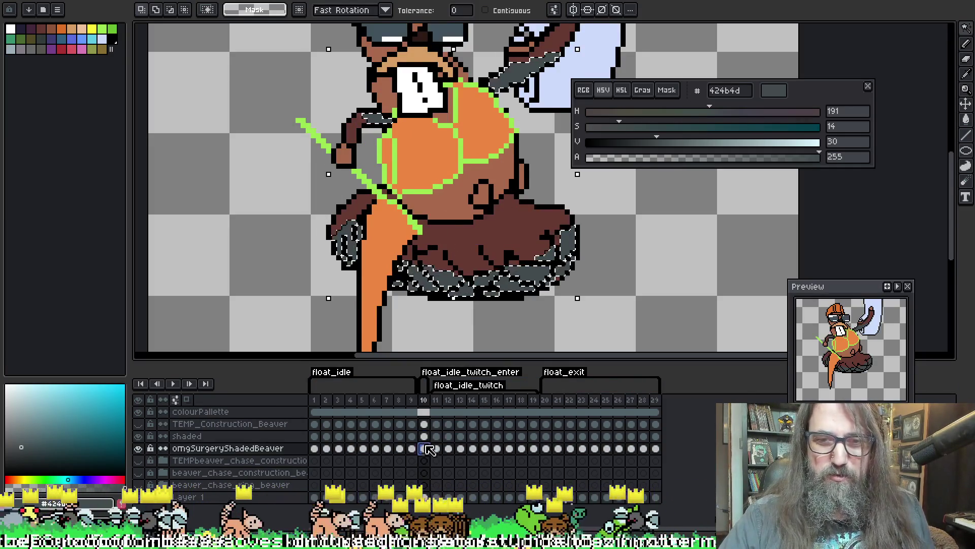
{"action": "left_click", "coordinate": [431, 283]}
{"action": "key", "text": "ctrl+d"}
Paste frame 11's grey tail shading onto the omgSurgeryShadedBeaver cel and commit it
{"action": "key", "text": "Right"}
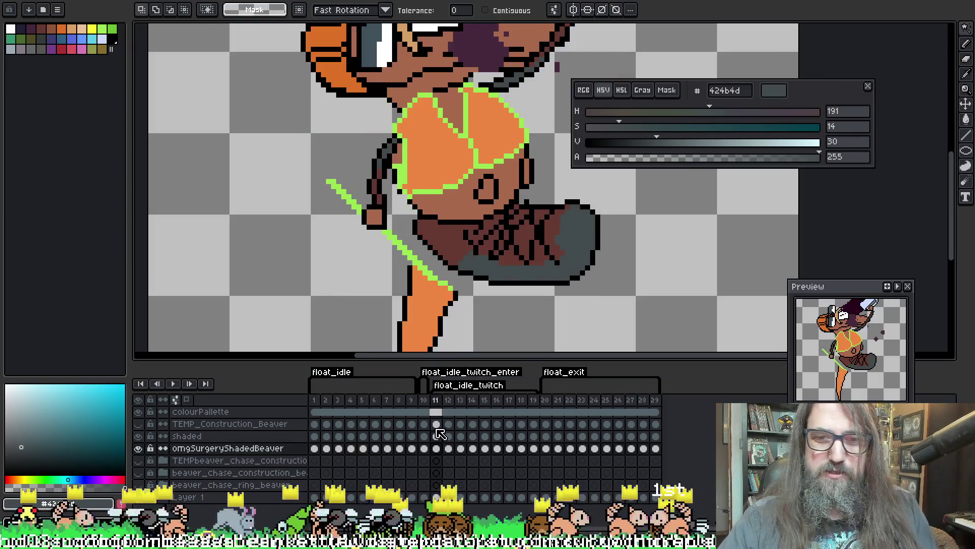
{"action": "key", "text": "alt+Up"}
{"action": "left_click", "coordinate": [495, 277]}
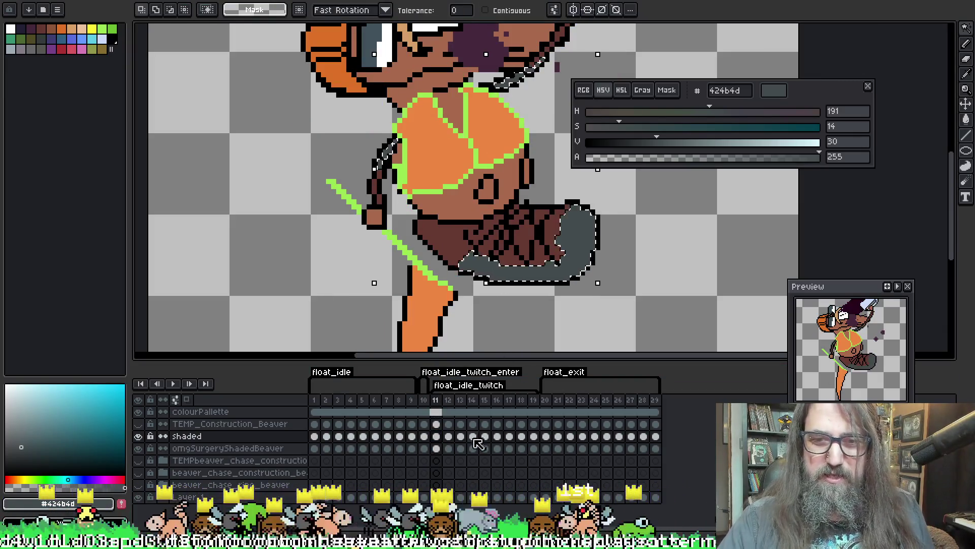
{"action": "key", "text": "alt+Down"}
{"action": "key", "text": "Right"}
{"action": "left_click", "coordinate": [510, 252]}
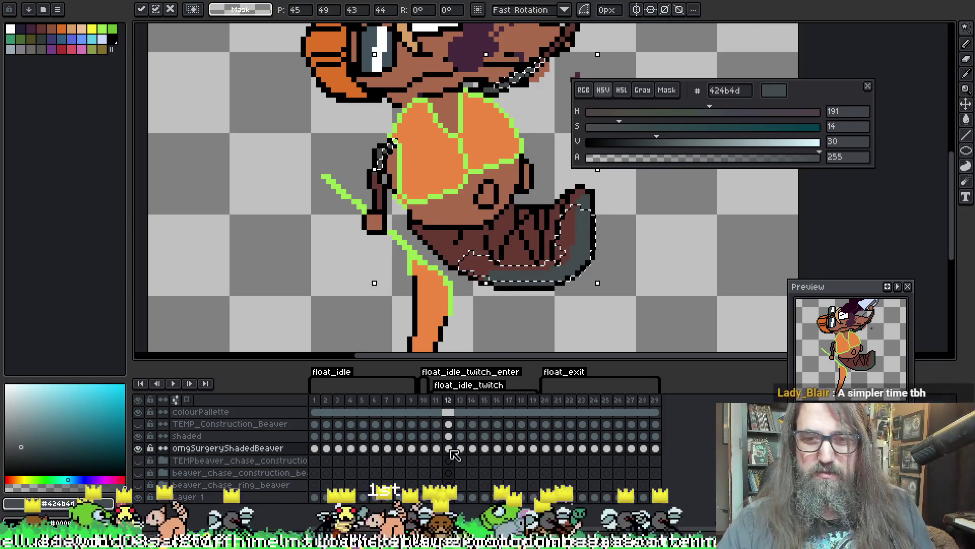
{"action": "key", "text": "Return"}
Transfer frame 12's grey tail shading to omgSurgeryShadedBeaver, then move to frame 13
{"action": "left_click", "coordinate": [448, 436]}
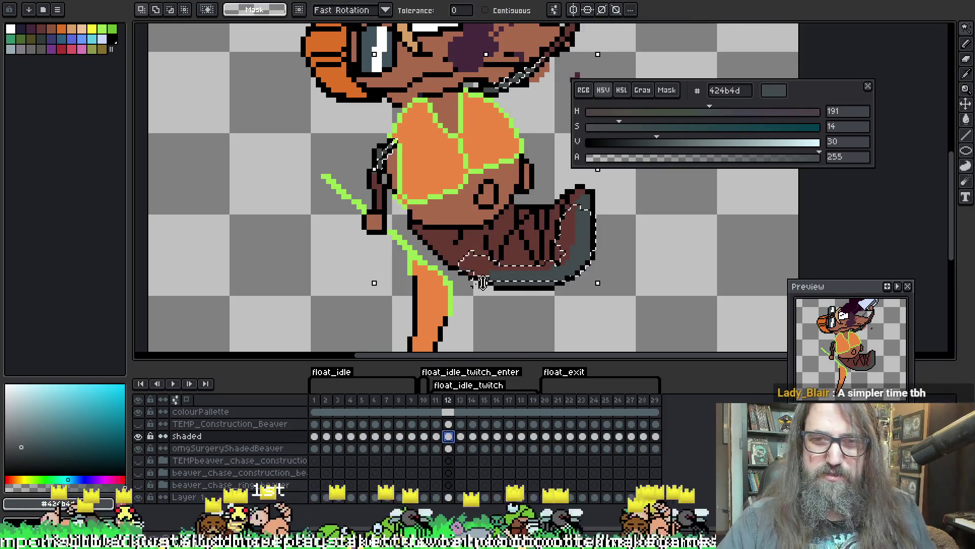
{"action": "left_click", "coordinate": [511, 277]}
{"action": "left_click", "coordinate": [448, 448]}
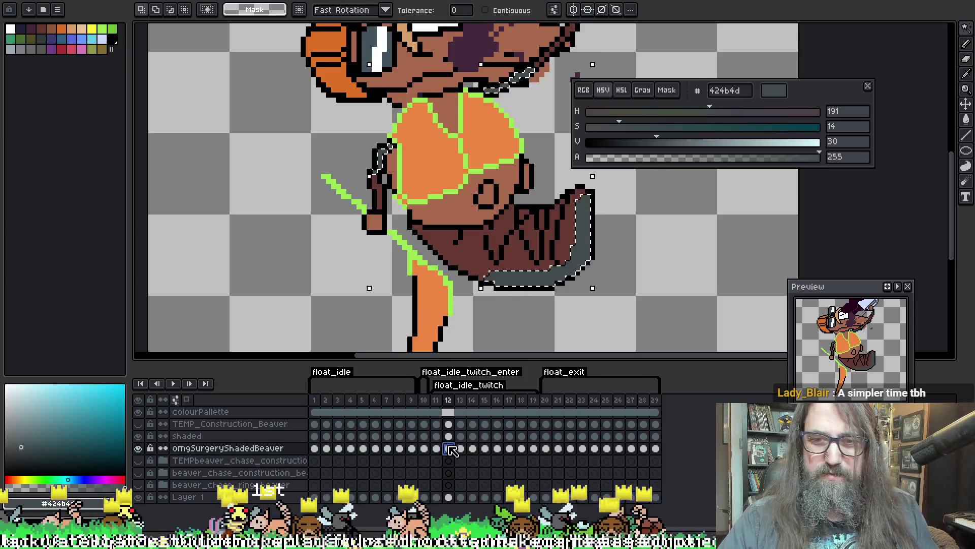
{"action": "key", "text": "ctrl+t"}
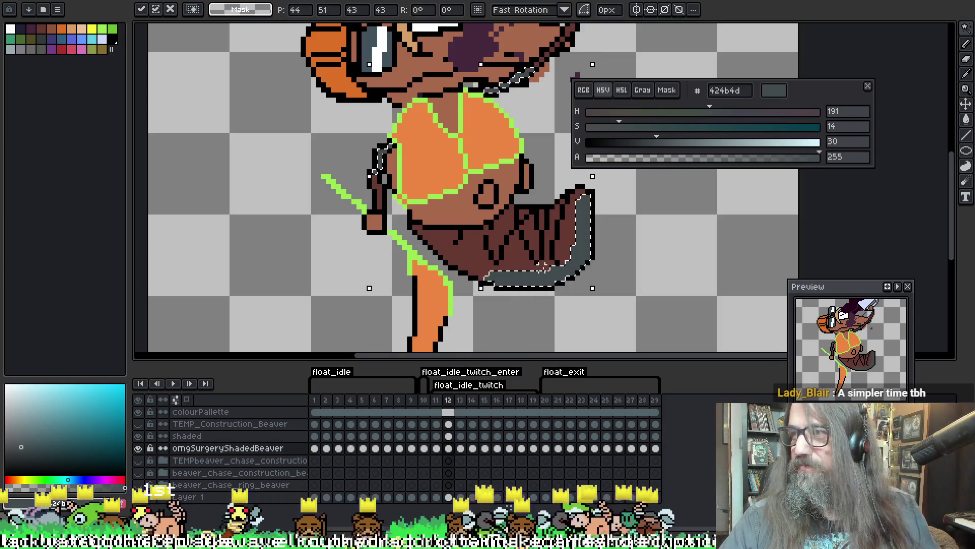
{"action": "left_click", "coordinate": [461, 436]}
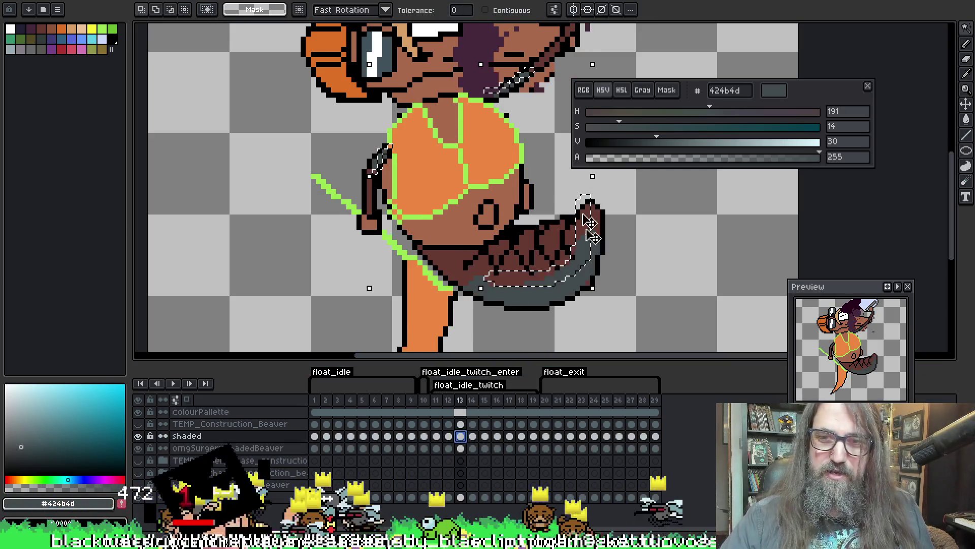
Magic-wand frame 13's grey tail shading and place it on the omgSurgeryShadedBeaver cel
{"action": "key", "text": "w"}
{"action": "left_click", "coordinate": [528, 295]}
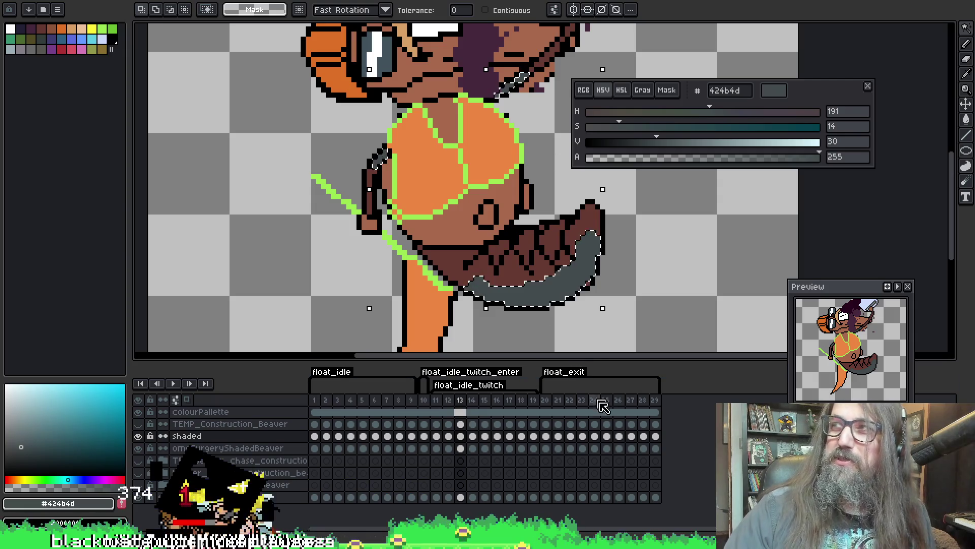
{"action": "scroll", "coordinate": [426, 219], "scroll_direction": "right", "scroll_amount": 3}
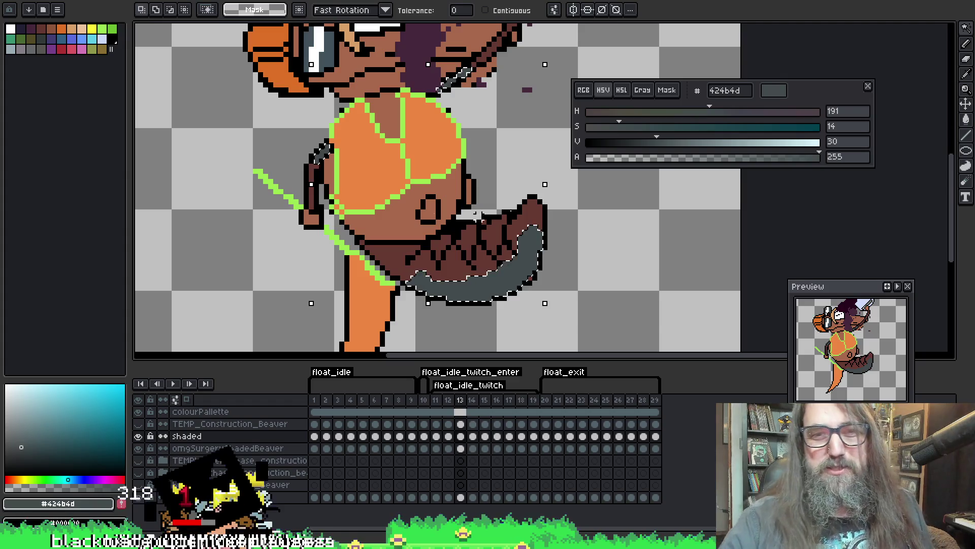
{"action": "scroll", "coordinate": [539, 183], "scroll_direction": "right", "scroll_amount": 1}
{"action": "left_click_drag", "start_coordinate": [534, 164], "coordinate": [540, 168]}
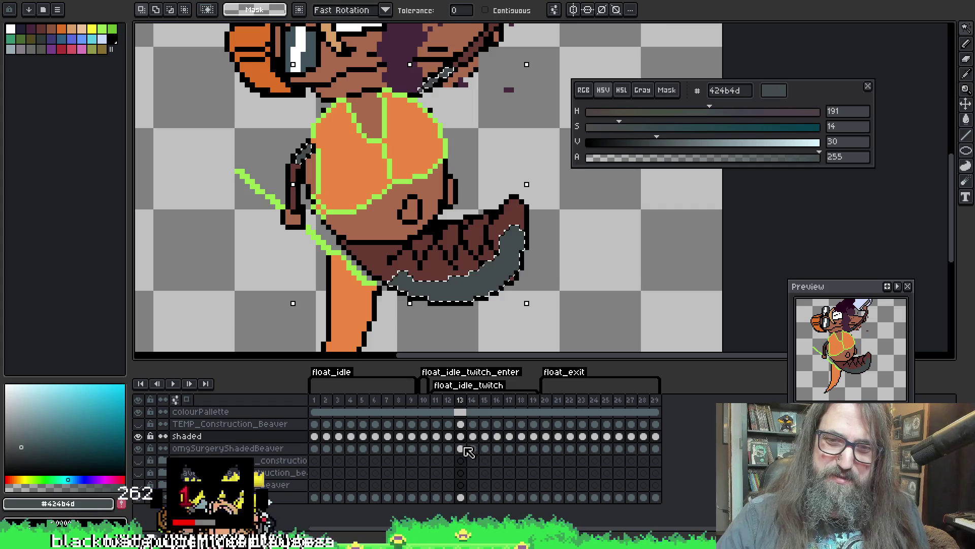
{"action": "left_click", "coordinate": [462, 448]}
Carry frame 14's grey tail shading onto omgSurgeryShadedBeaver, keeping the hanging tail in view
{"action": "left_click", "coordinate": [473, 435]}
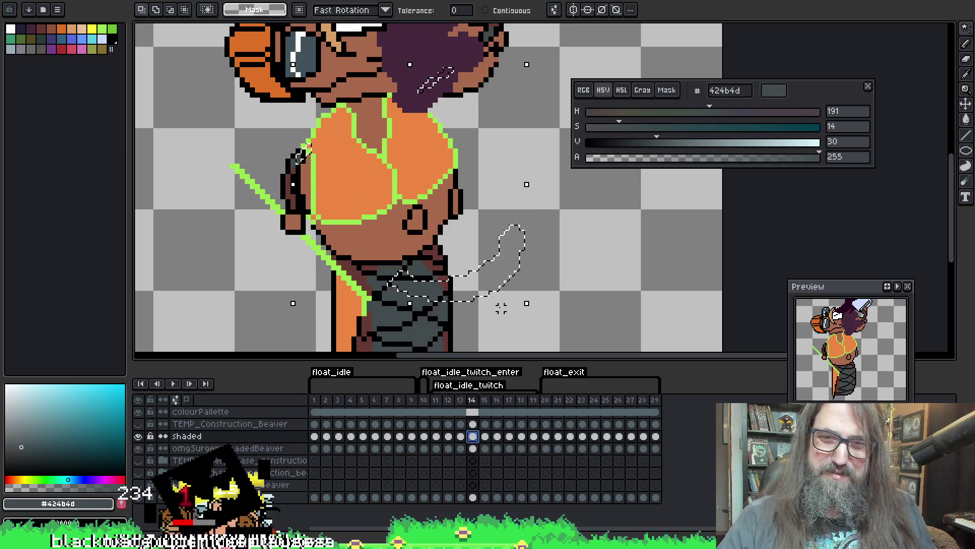
{"action": "left_click", "coordinate": [426, 300]}
{"action": "left_click_drag", "start_coordinate": [427, 300], "coordinate": [437, 213]}
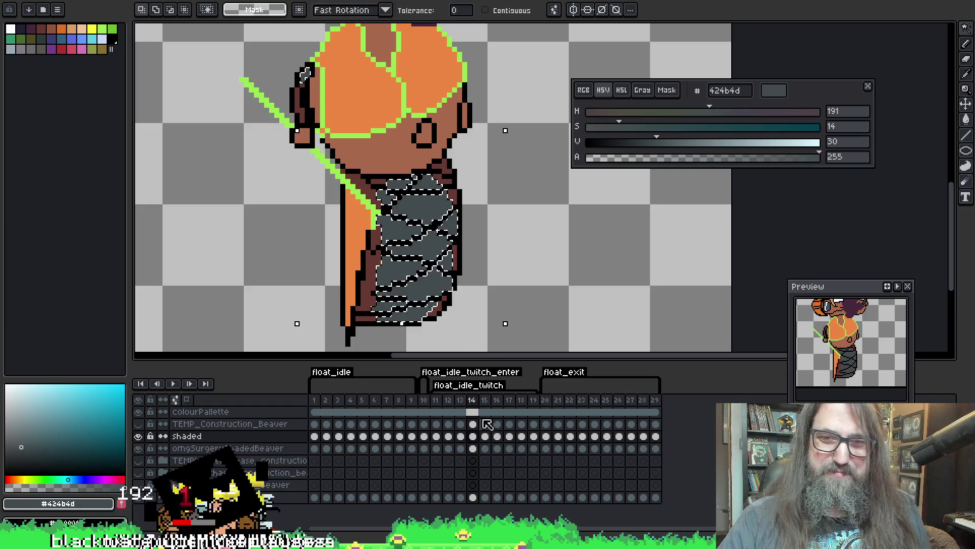
{"action": "left_click", "coordinate": [474, 448]}
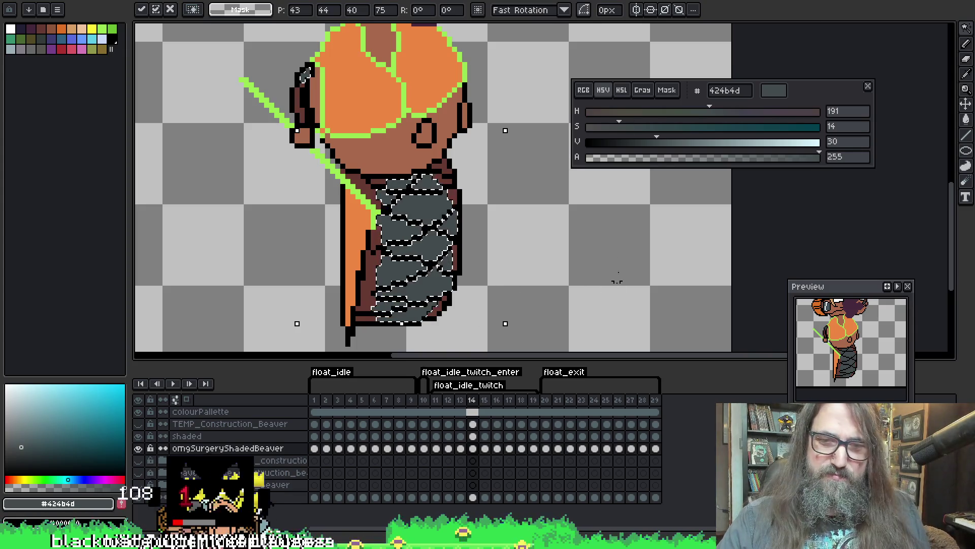
{"action": "left_click_drag", "start_coordinate": [571, 268], "coordinate": [535, 255]}
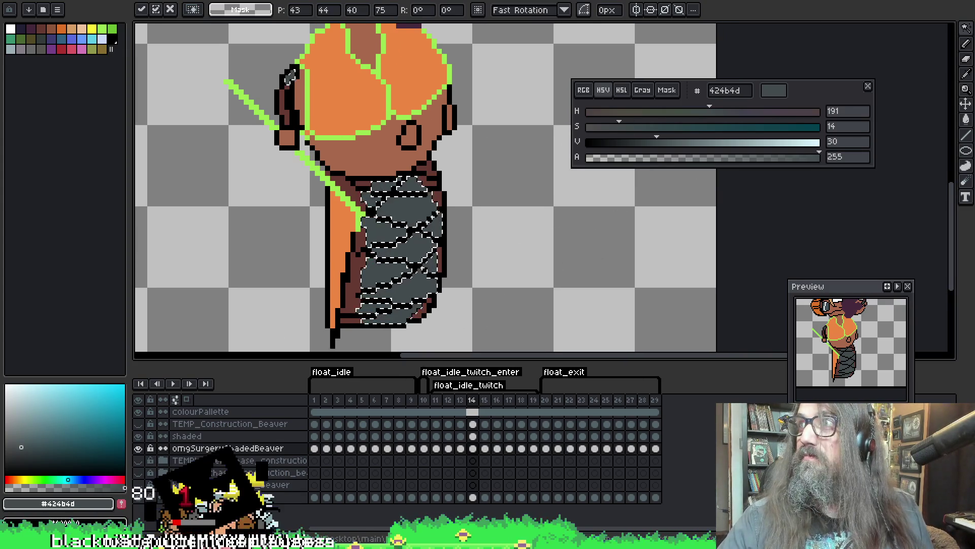
{"action": "left_click_drag", "start_coordinate": [505, 303], "coordinate": [497, 288]}
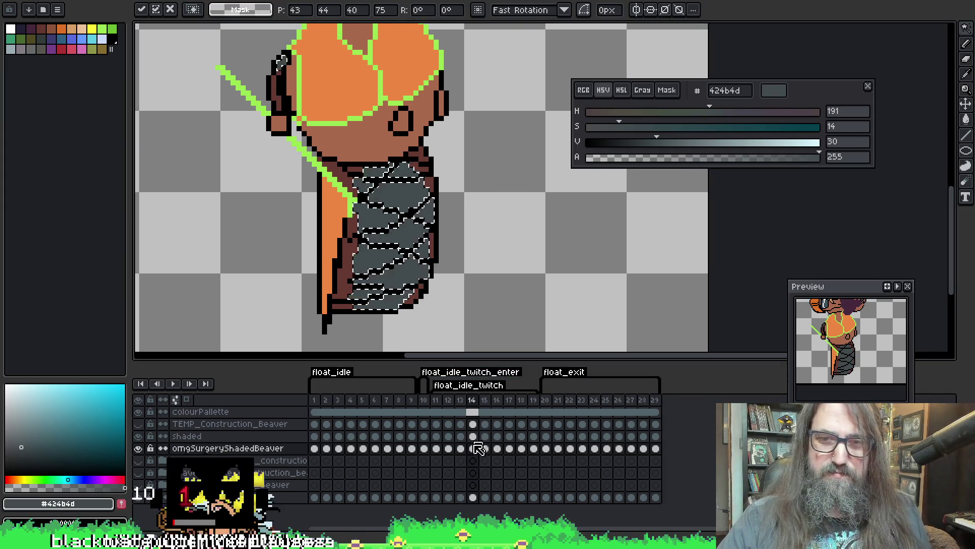
Transfer frame 15's grey tail shading onto the omgSurgeryShadedBeaver cel
{"action": "key", "text": "w"}
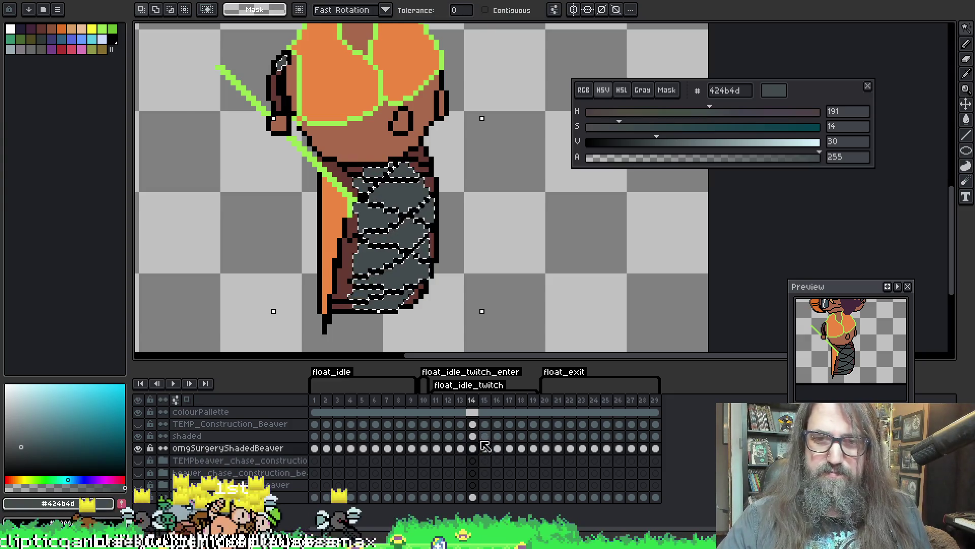
{"action": "left_click", "coordinate": [485, 436]}
{"action": "left_click", "coordinate": [409, 170]}
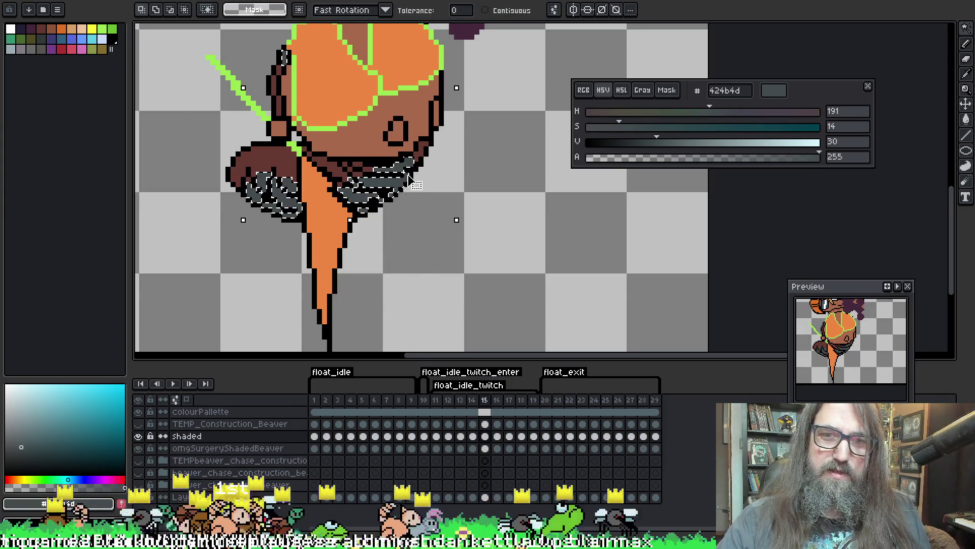
{"action": "left_click", "coordinate": [484, 448]}
{"action": "key", "text": "ctrl+t"}
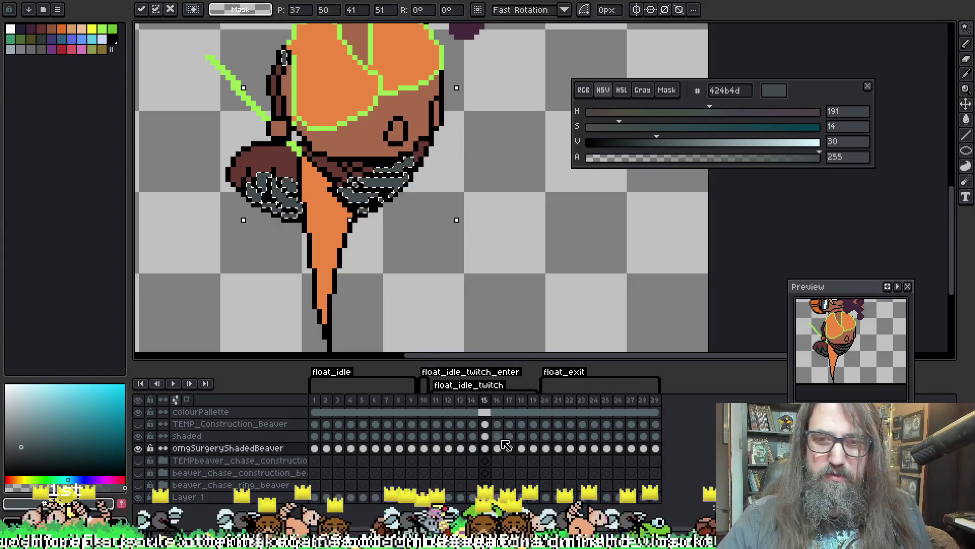
{"action": "left_click", "coordinate": [496, 436]}
Paste the grey tail shading onto omgSurgeryShadedBeaver for frames 16 and 17
{"action": "left_click", "coordinate": [369, 199]}
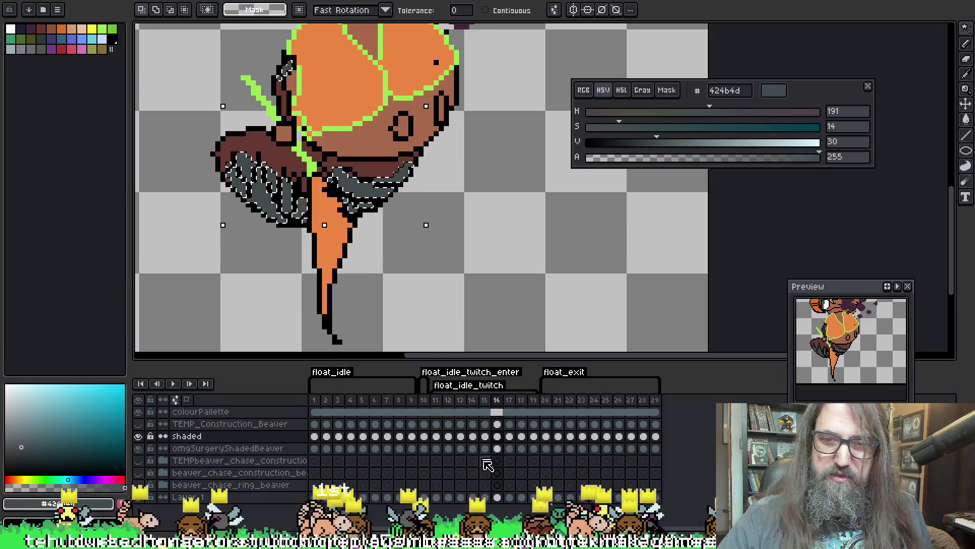
{"action": "left_click", "coordinate": [497, 448]}
{"action": "key", "text": "ctrl+t"}
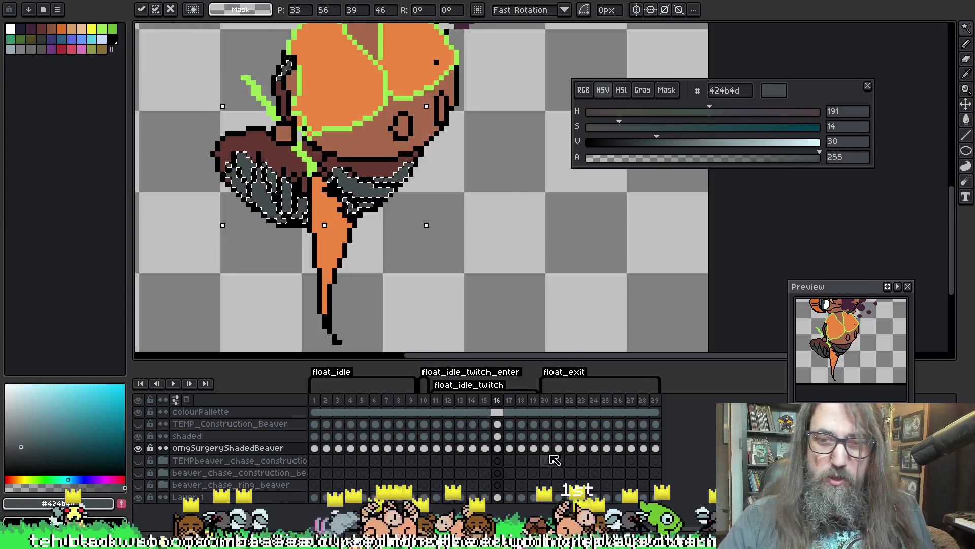
{"action": "left_click", "coordinate": [510, 436]}
{"action": "left_click", "coordinate": [369, 159]}
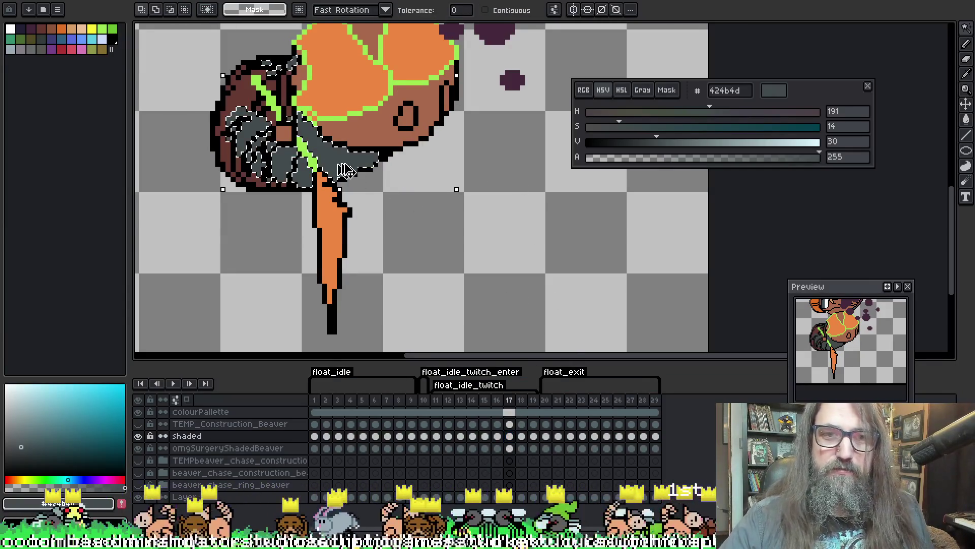
{"action": "left_click", "coordinate": [511, 449]}
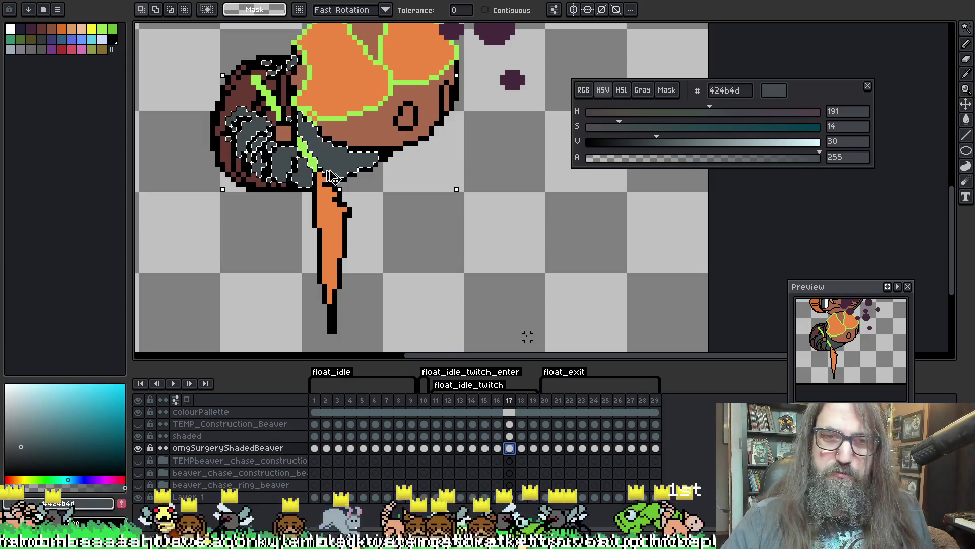
{"action": "key", "text": "ctrl+t"}
{"action": "left_click", "coordinate": [509, 436]}
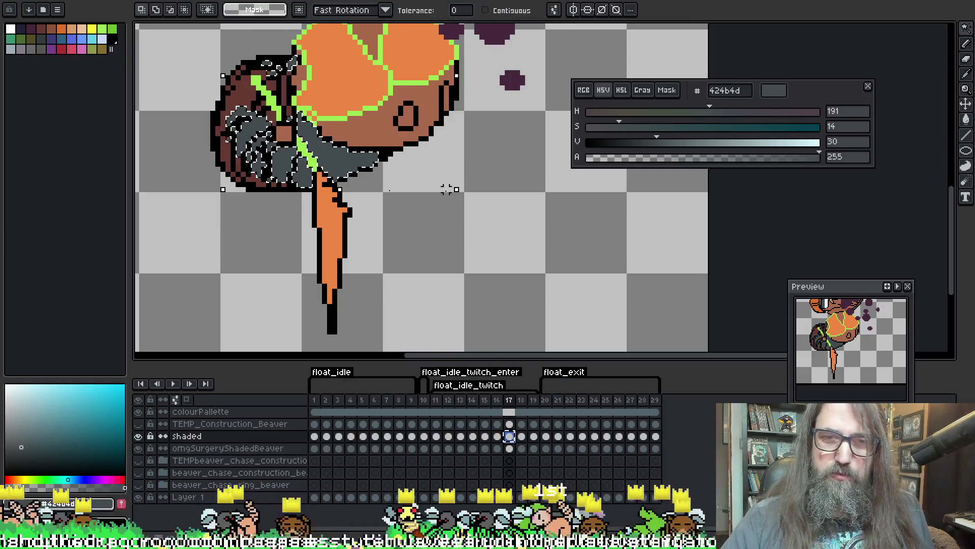
Reframe the beaver, show omgSurgeryShadedBeaver, hide the shaded layer, and return to frame 11
{"action": "left_click", "coordinate": [507, 450]}
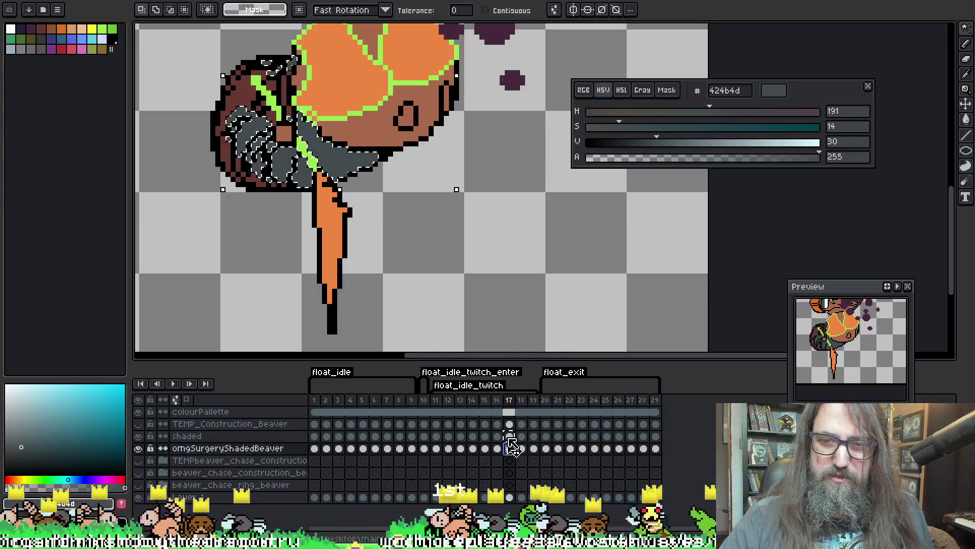
{"action": "left_click", "coordinate": [522, 436]}
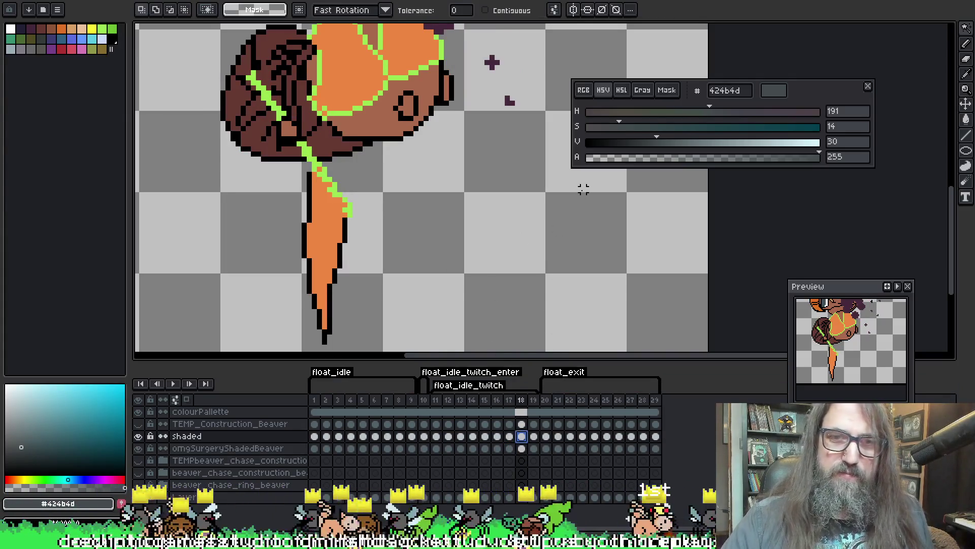
{"action": "mouse_move", "coordinate": [540, 249]}
{"action": "left_mouse_down"}
{"action": "mouse_move", "coordinate": [540, 283]}
{"action": "mouse_move", "coordinate": [524, 271]}
{"action": "left_mouse_up"}
{"action": "mouse_move", "coordinate": [438, 251]}
{"action": "left_mouse_down"}
{"action": "mouse_move", "coordinate": [446, 270]}
{"action": "mouse_move", "coordinate": [468, 275]}
{"action": "left_mouse_up"}
{"action": "key", "text": "Left"}
{"action": "key", "text": "Left"}
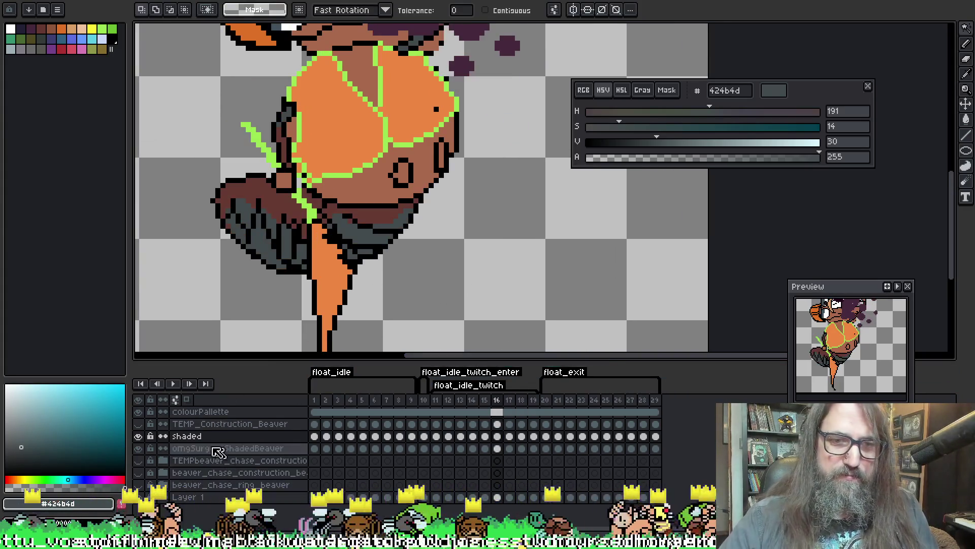
{"action": "left_click", "coordinate": [138, 448]}
{"action": "left_click", "coordinate": [138, 436]}
{"action": "key", "text": "Left"}
{"action": "key", "text": "Left"}
{"action": "key", "text": "Left"}
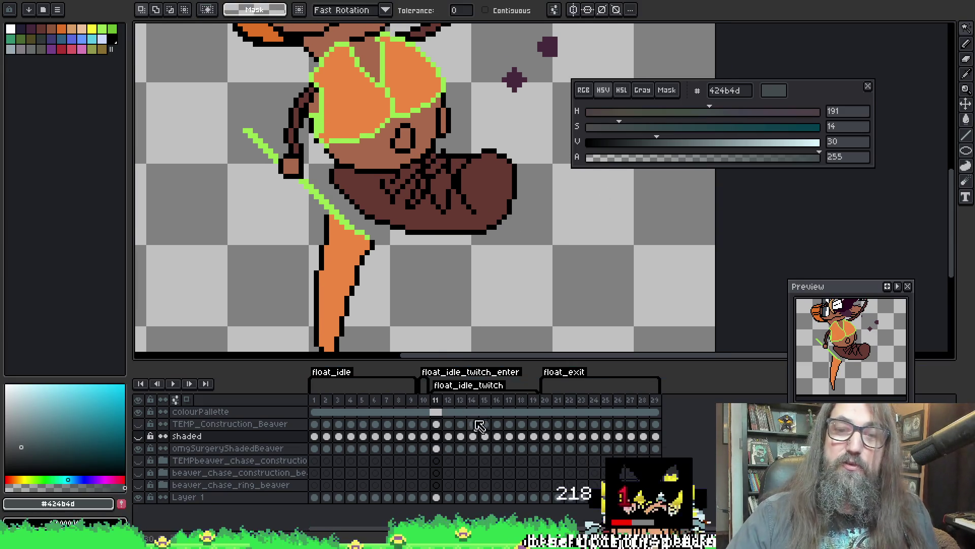
Flip between frames 10 and 11 to compare the tail shading
{"action": "key", "text": "Left"}
{"action": "key", "text": "Right"}
{"action": "key", "text": "Left"}
{"action": "key", "text": "Right"}
{"action": "key", "text": "Left"}
{"action": "key", "text": "Left"}
{"action": "key", "text": "Right"}
{"action": "key", "text": "Right"}
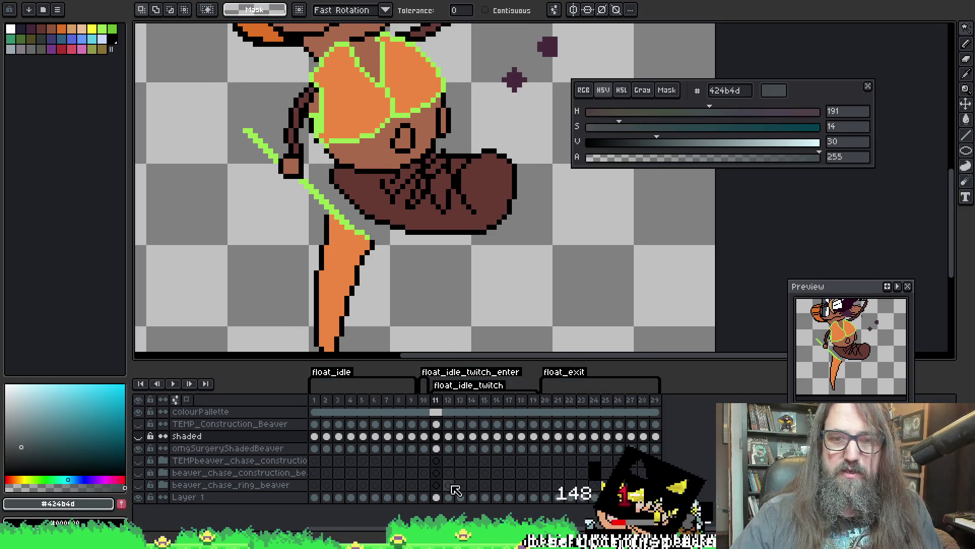
Fill frame 11's tail shading area on omgSurgeryShadedBeaver with #424b4d, then play the animation
{"action": "left_click", "coordinate": [138, 435]}
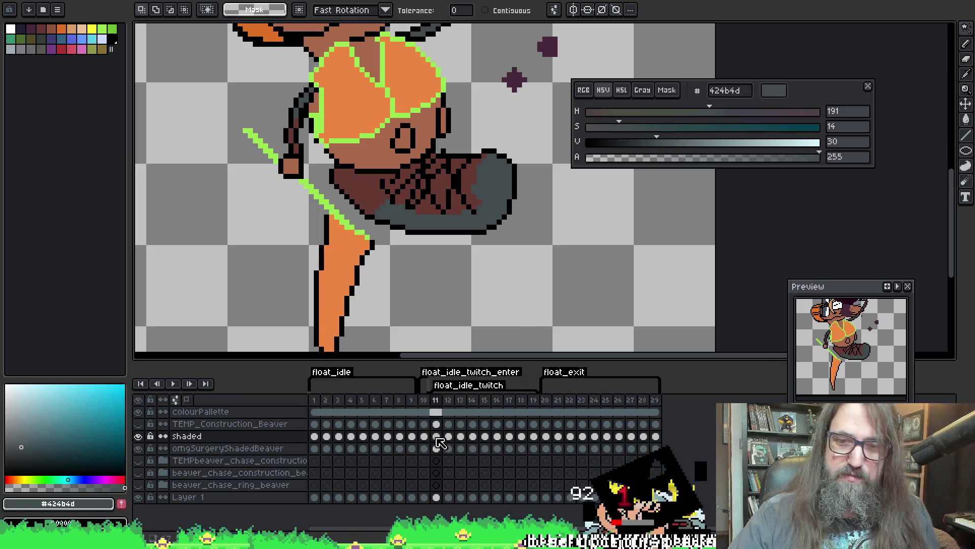
{"action": "left_click", "coordinate": [417, 222]}
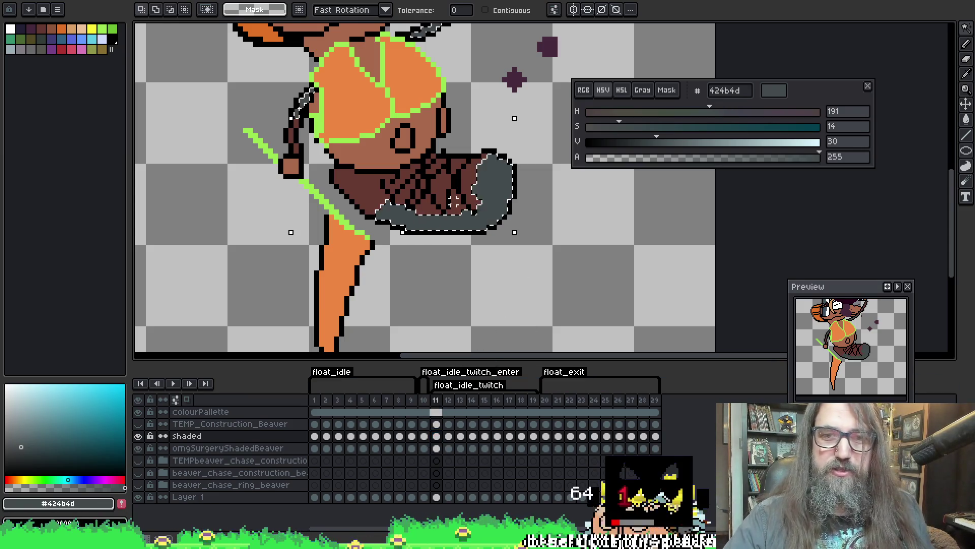
{"action": "left_click", "coordinate": [139, 437]}
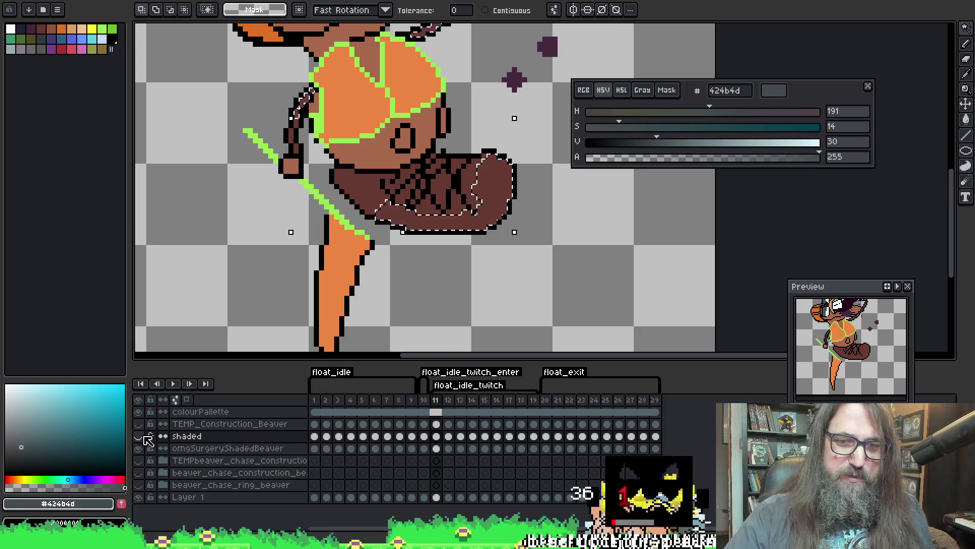
{"action": "left_click", "coordinate": [437, 448]}
{"action": "key", "text": "f"}
{"action": "key", "text": "ctrl+d"}
{"action": "key", "text": "Return"}
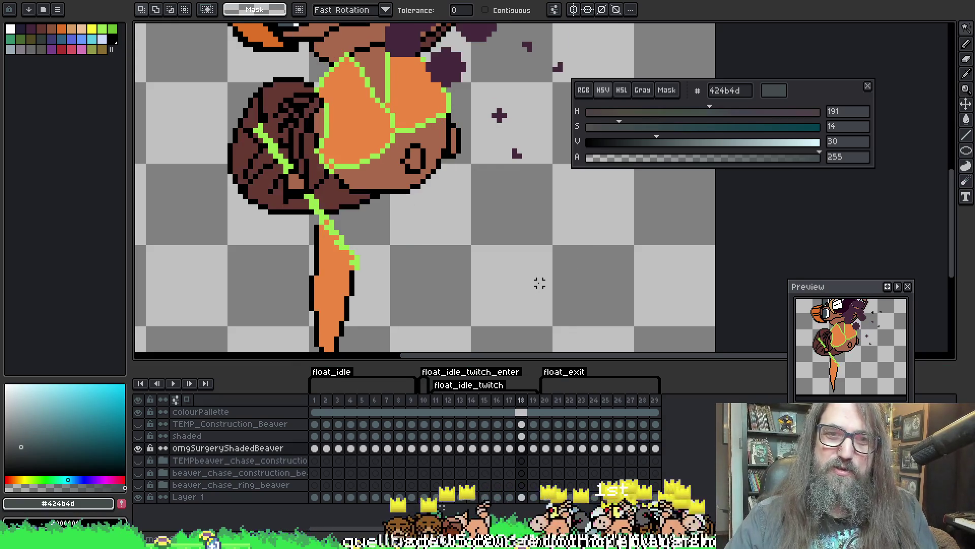
Stop playback, go to frame 18, wand-select the brown tail and ready the 6px brush
{"action": "key", "text": "Return"}
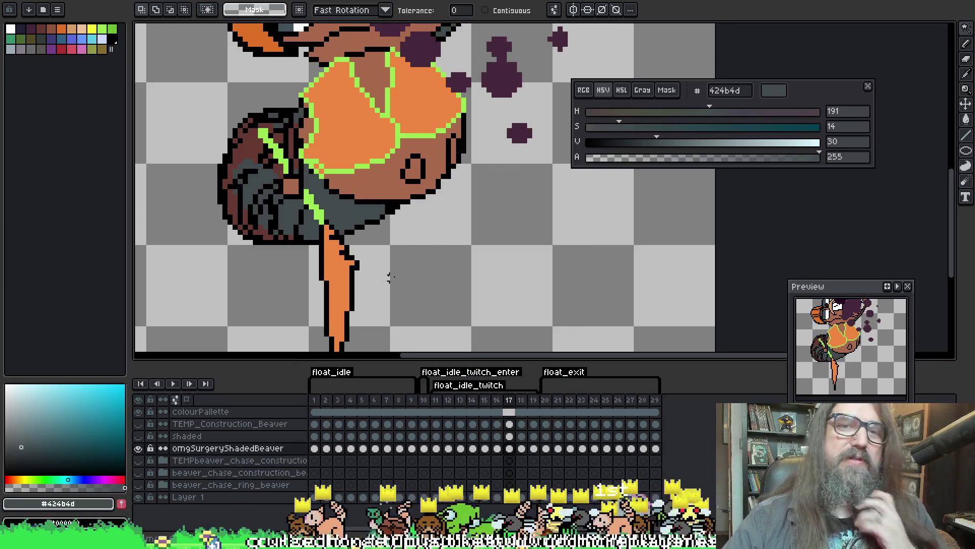
{"action": "key", "text": "i"}
{"action": "key", "text": "w"}
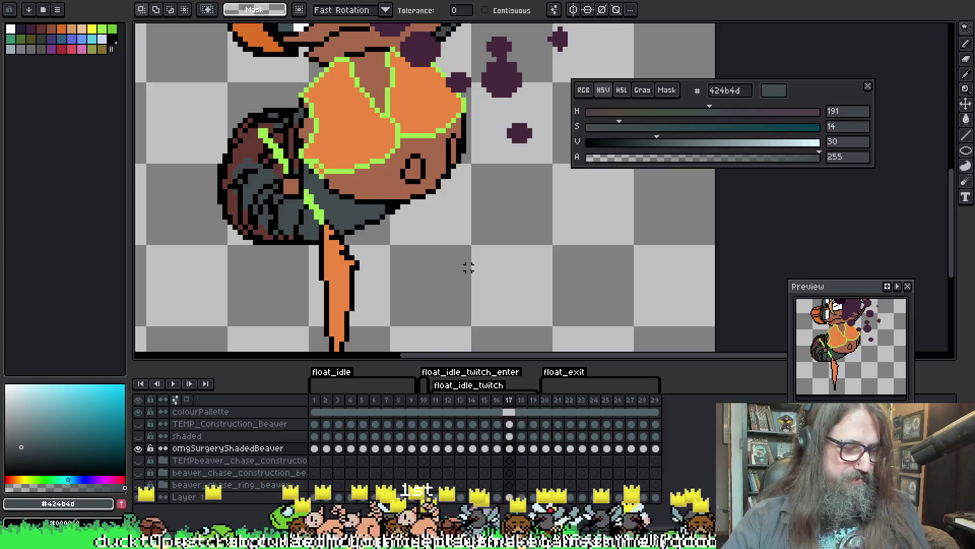
{"action": "key", "text": "alt"}
{"action": "key", "text": "Right"}
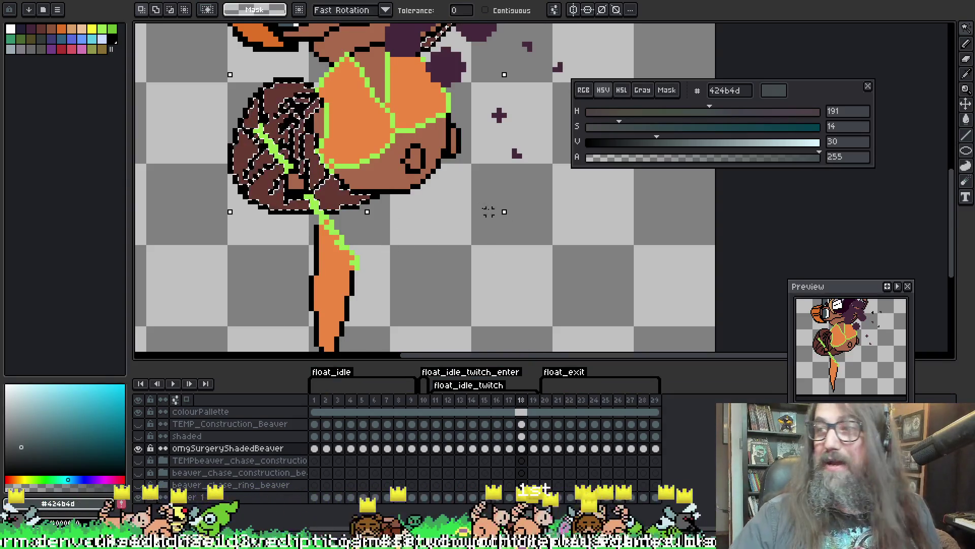
{"action": "scroll", "coordinate": [274, 345], "scroll_direction": "up", "scroll_amount": 3}
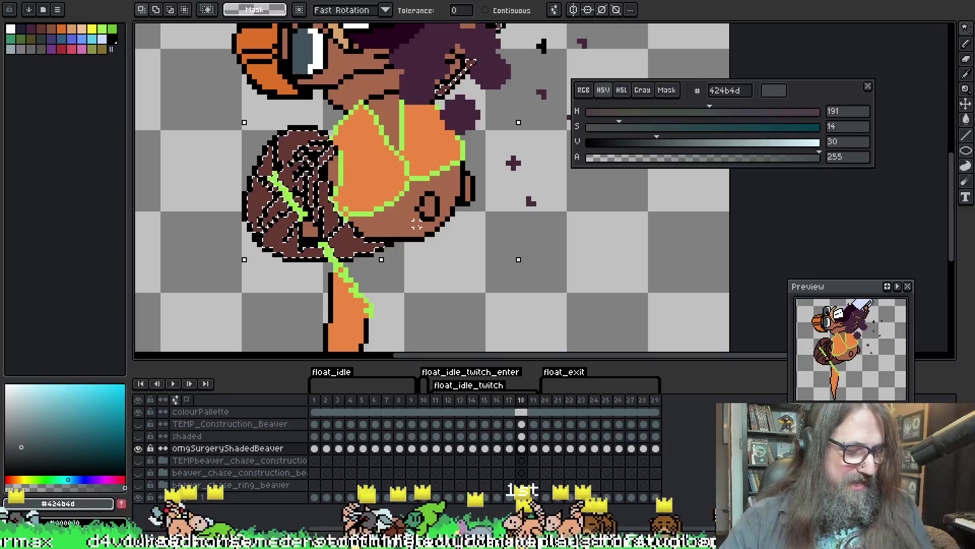
{"action": "key", "text": "b"}
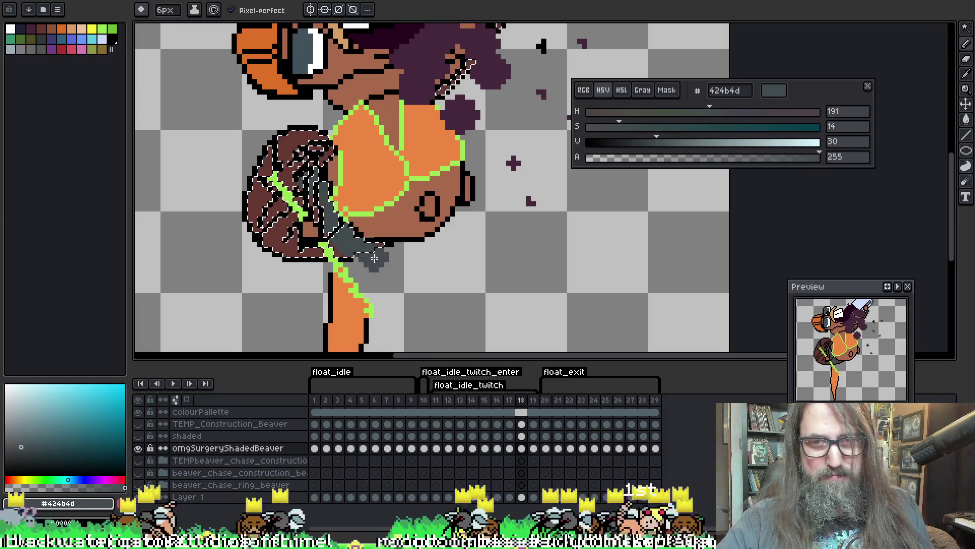
Paint dark grey shading along the tail's lower edge on frames 18 and 19, undoing stray strokes
{"action": "left_click_drag", "start_coordinate": [299, 265], "coordinate": [280, 249]}
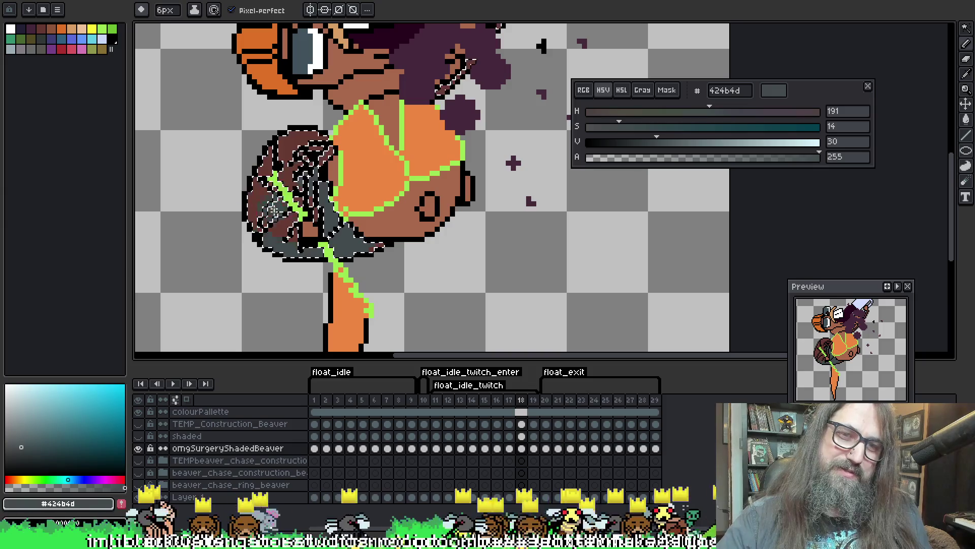
{"action": "key", "text": "ctrl+d"}
{"action": "left_click_drag", "start_coordinate": [481, 187], "coordinate": [477, 225]}
{"action": "left_click", "coordinate": [475, 231]}
{"action": "key", "text": "ctrl+z"}
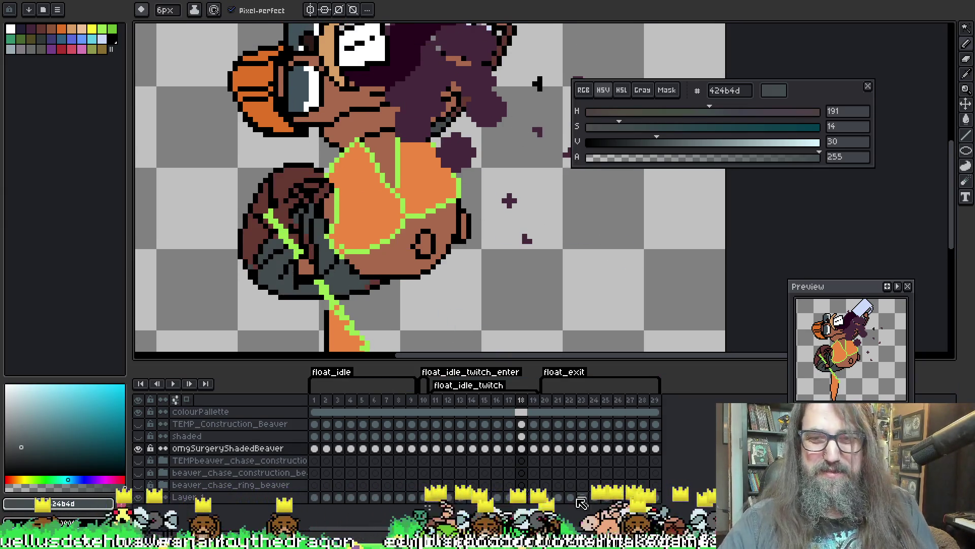
{"action": "left_click", "coordinate": [533, 447]}
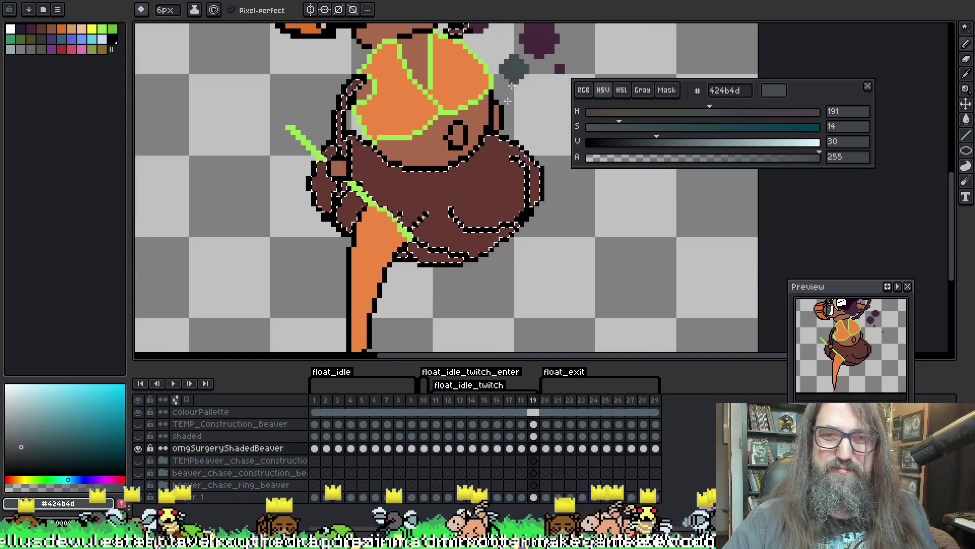
{"action": "mouse_move", "coordinate": [508, 101]}
{"action": "left_mouse_down"}
{"action": "mouse_move", "coordinate": [431, 227]}
{"action": "mouse_move", "coordinate": [523, 168]}
{"action": "mouse_move", "coordinate": [528, 183]}
{"action": "mouse_move", "coordinate": [374, 214]}
{"action": "mouse_move", "coordinate": [401, 216]}
{"action": "mouse_move", "coordinate": [519, 168]}
{"action": "mouse_move", "coordinate": [507, 150]}
{"action": "mouse_move", "coordinate": [524, 168]}
{"action": "mouse_move", "coordinate": [518, 153]}
{"action": "mouse_move", "coordinate": [524, 172]}
{"action": "mouse_move", "coordinate": [350, 219]}
{"action": "mouse_move", "coordinate": [434, 241]}
{"action": "left_mouse_up"}
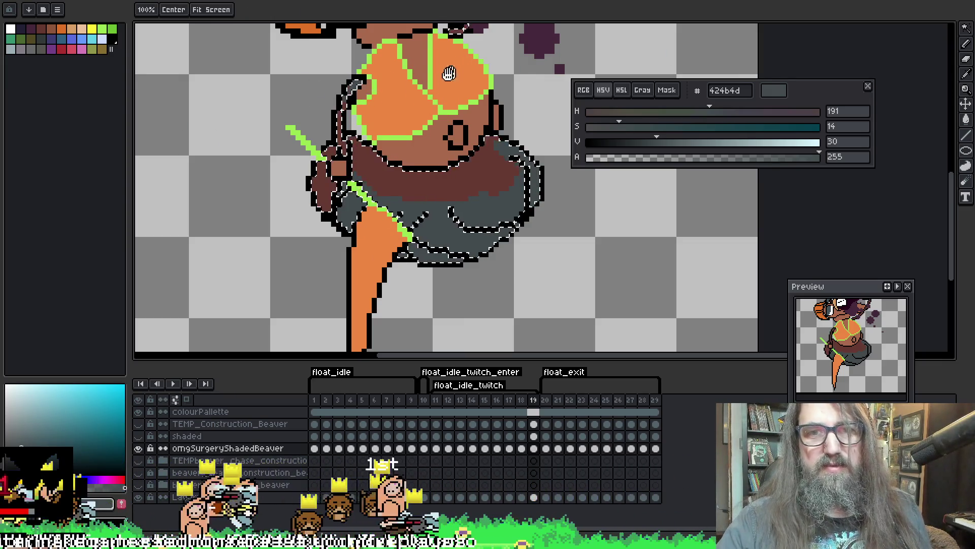
{"action": "left_click_drag", "start_coordinate": [453, 65], "coordinate": [311, 127]}
On frame 20, wand-select the brown tail and brush a grey band along its lower edge
{"action": "key", "text": "Right"}
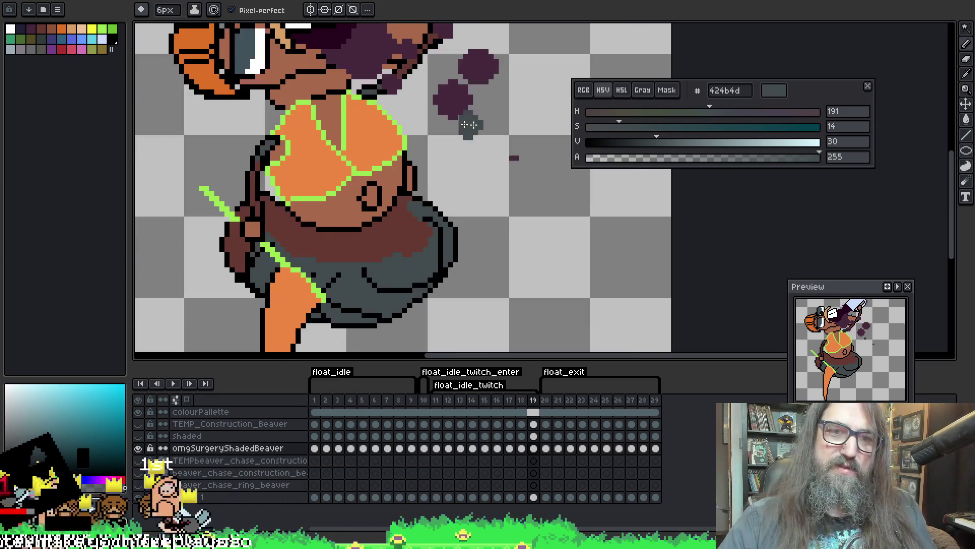
{"action": "key", "text": "w"}
{"action": "left_click", "coordinate": [408, 276]}
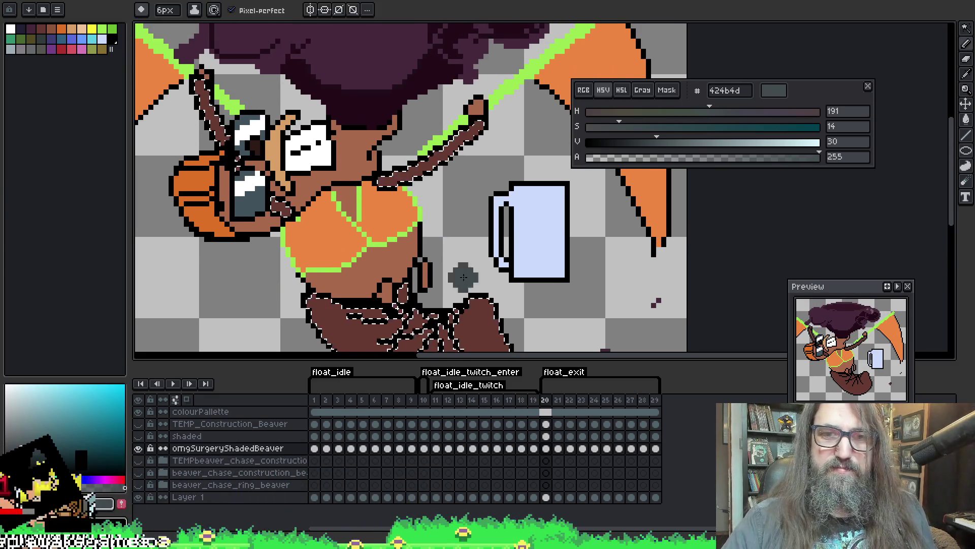
{"action": "key", "text": "b"}
{"action": "mouse_move", "coordinate": [340, 220]}
{"action": "left_mouse_down"}
{"action": "mouse_move", "coordinate": [356, 239]}
{"action": "mouse_move", "coordinate": [416, 264]}
{"action": "mouse_move", "coordinate": [478, 277]}
{"action": "mouse_move", "coordinate": [503, 264]}
{"action": "left_mouse_up"}
{"action": "left_click_drag", "start_coordinate": [359, 146], "coordinate": [397, 221]}
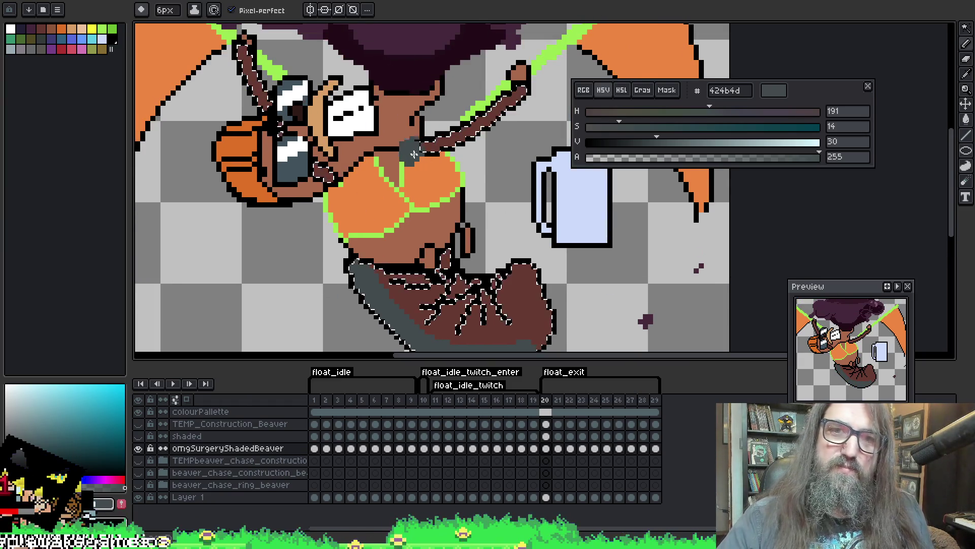
{"action": "key", "text": "ctrl+d"}
{"action": "mouse_move", "coordinate": [441, 170]}
{"action": "left_mouse_down"}
{"action": "mouse_move", "coordinate": [428, 163]}
{"action": "mouse_move", "coordinate": [414, 175]}
{"action": "left_mouse_up"}
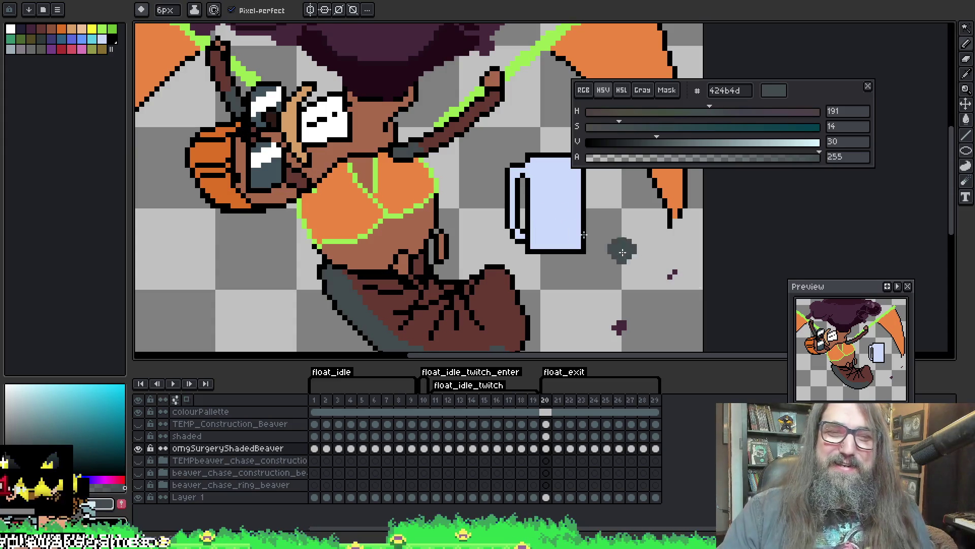
{"action": "left_click_drag", "start_coordinate": [549, 207], "coordinate": [556, 103]}
{"action": "key", "text": "w"}
{"action": "left_click", "coordinate": [440, 244]}
{"action": "key", "text": "ctrl+d"}
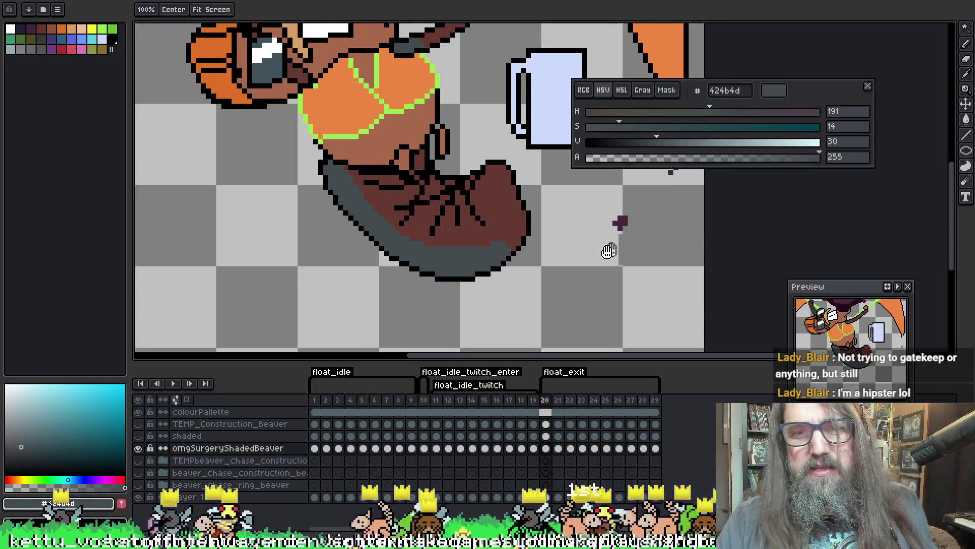
Save the sprite and return to frame 20
{"action": "left_click_drag", "start_coordinate": [611, 250], "coordinate": [536, 286]}
{"action": "key", "text": "ctrl+s"}
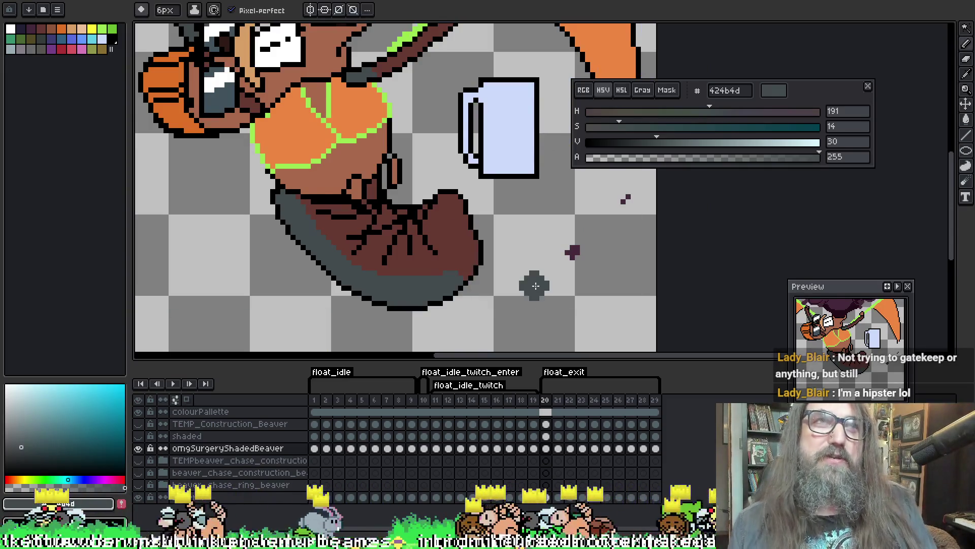
{"action": "key", "text": "space"}
{"action": "mouse_move", "coordinate": [535, 286]}
{"action": "left_mouse_down"}
{"action": "mouse_move", "coordinate": [554, 272]}
{"action": "mouse_move", "coordinate": [534, 255]}
{"action": "left_mouse_up"}
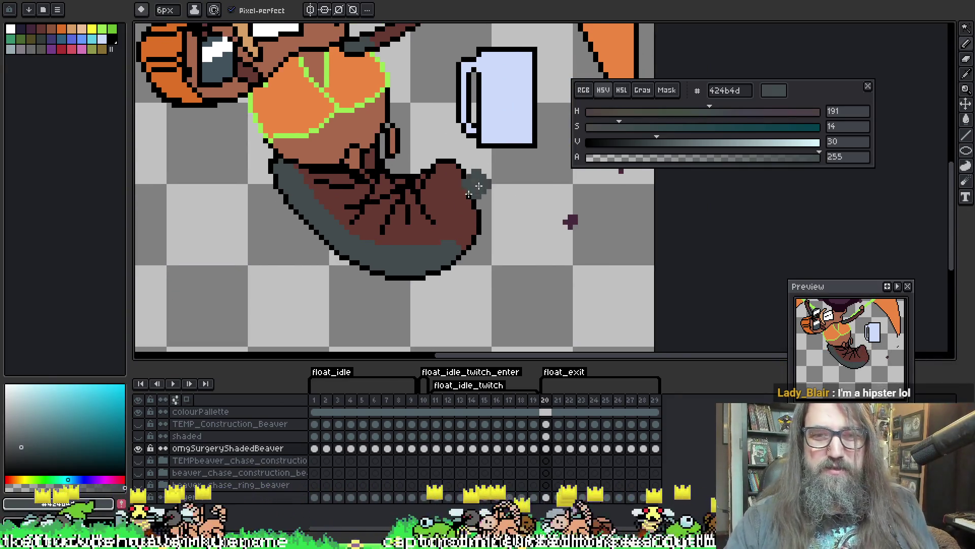
{"action": "key", "text": "Right"}
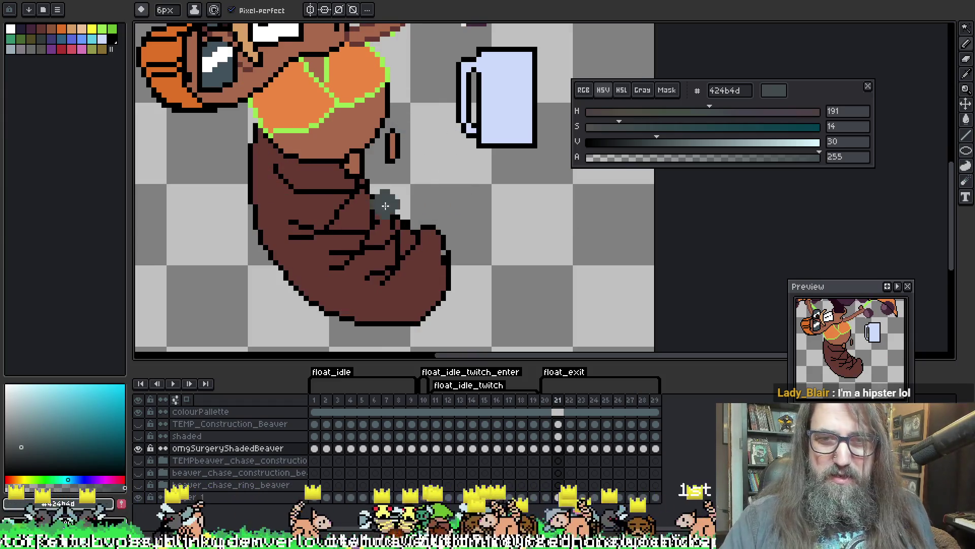
{"action": "key", "text": "Left"}
{"action": "key", "text": "Left"}
{"action": "key", "text": "Right"}
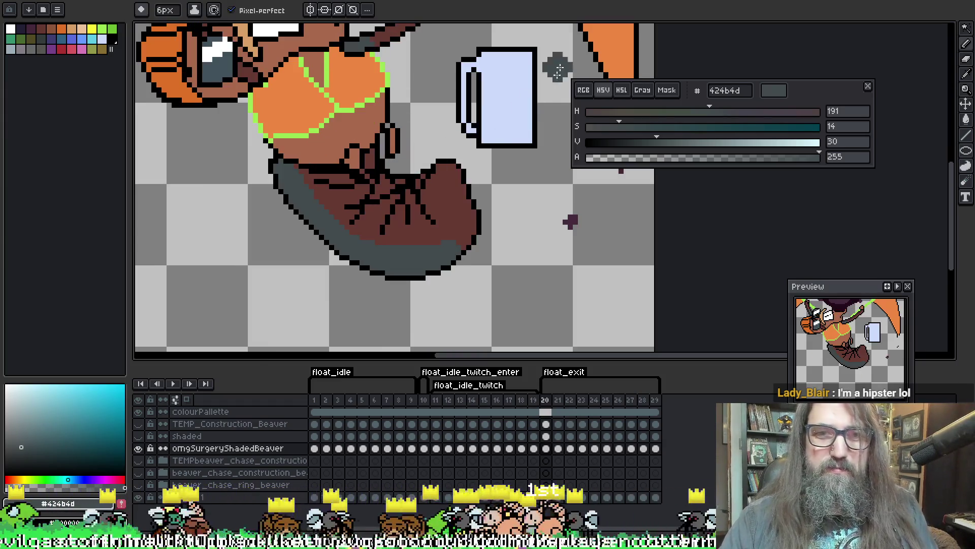
Select the tail's grey strip, bucket-fill it with the eyedropped brown, then deselect
{"action": "key", "text": "w"}
{"action": "left_click", "coordinate": [342, 246]}
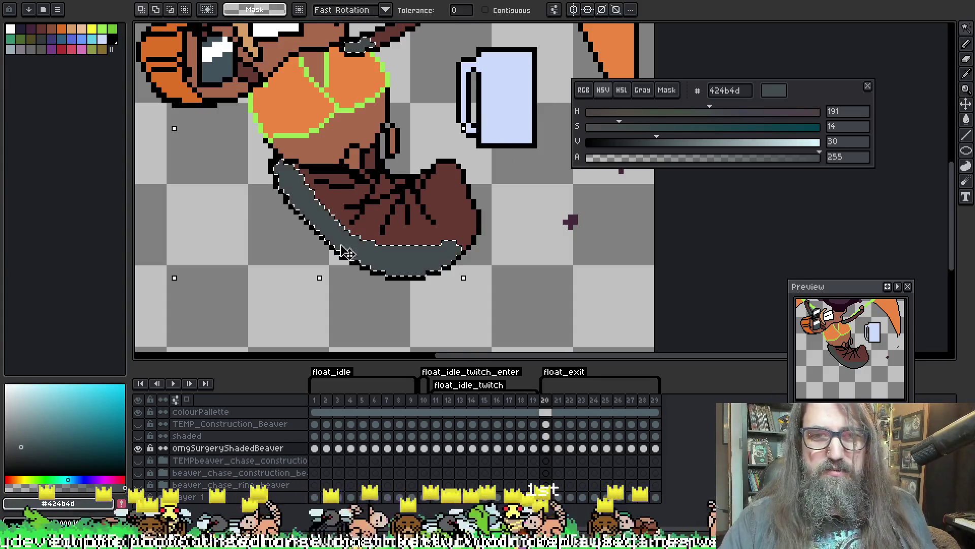
{"action": "key", "text": "e"}
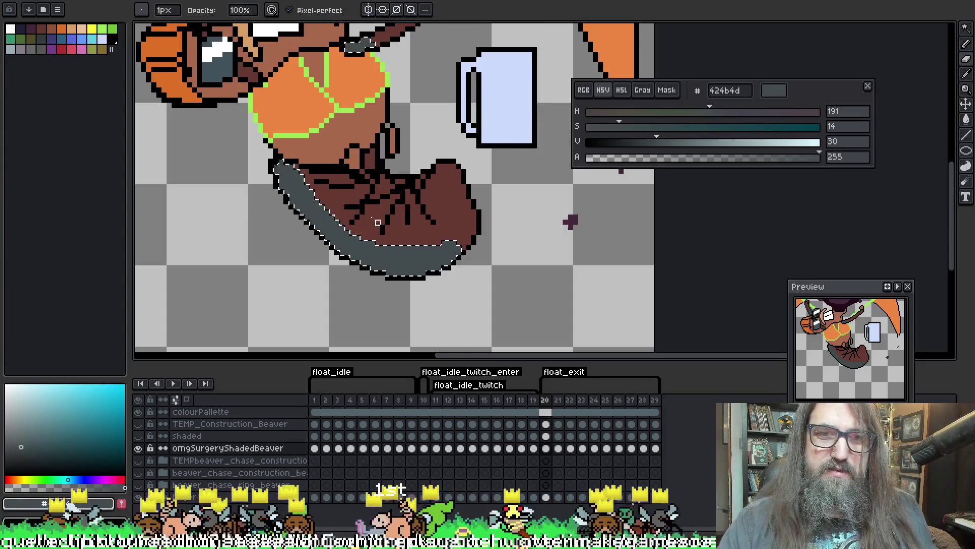
{"action": "key", "text": "plus"}
{"action": "key", "text": "plus"}
{"action": "key", "text": "plus"}
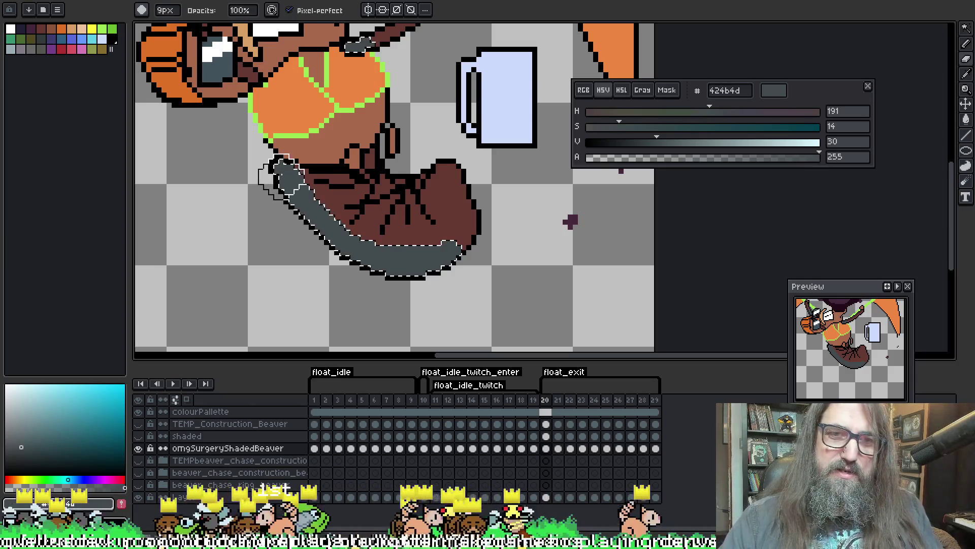
{"action": "key", "text": "plus"}
{"action": "key", "text": "plus"}
{"action": "left_click", "coordinate": [423, 227], "text": "alt"}
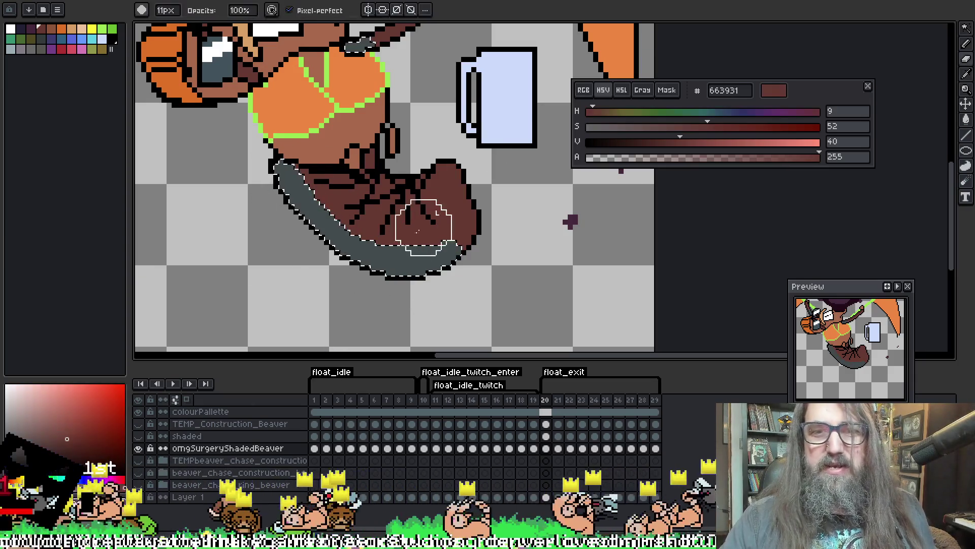
{"action": "key", "text": "f"}
{"action": "left_click", "coordinate": [386, 257]}
{"action": "key", "text": "ctrl+shift+a"}
Eyedrop the dark grey shading colour and switch to the magic wand
{"action": "key", "text": "h"}
{"action": "left_click_drag", "start_coordinate": [407, 193], "coordinate": [368, 195]}
{"action": "key", "text": "f"}
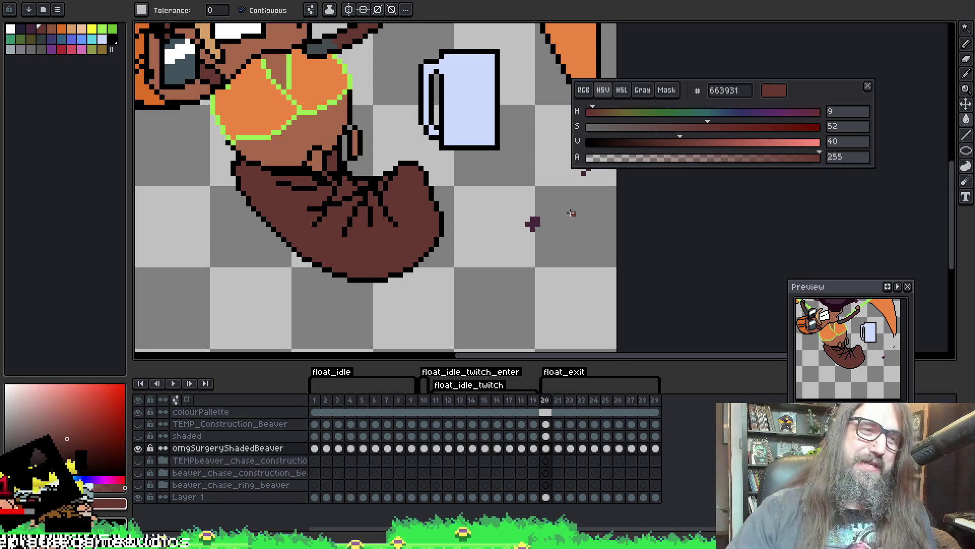
{"action": "key", "text": "i"}
{"action": "left_click_drag", "start_coordinate": [299, 74], "coordinate": [353, 124]}
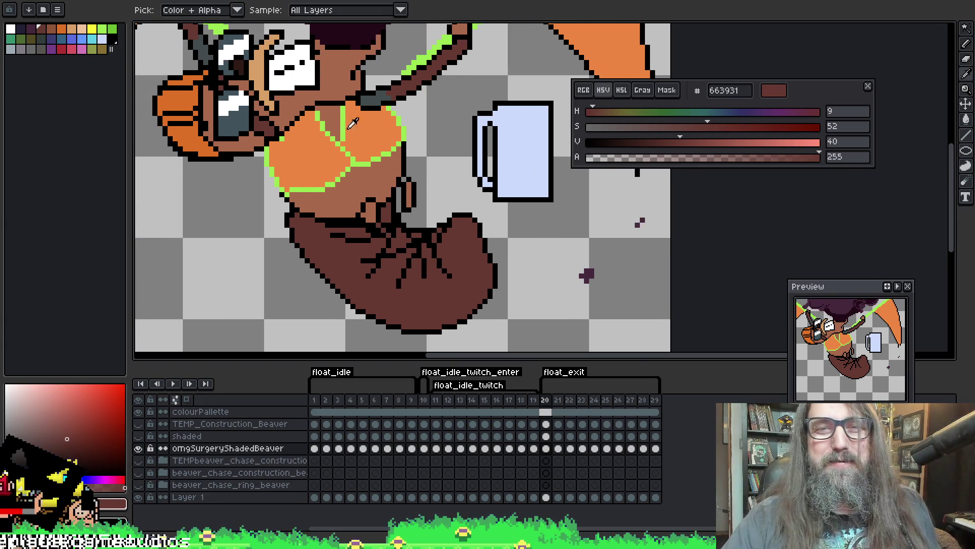
{"action": "left_click", "coordinate": [382, 91]}
{"action": "key", "text": "b"}
{"action": "left_click_drag", "start_coordinate": [440, 304], "coordinate": [420, 262]}
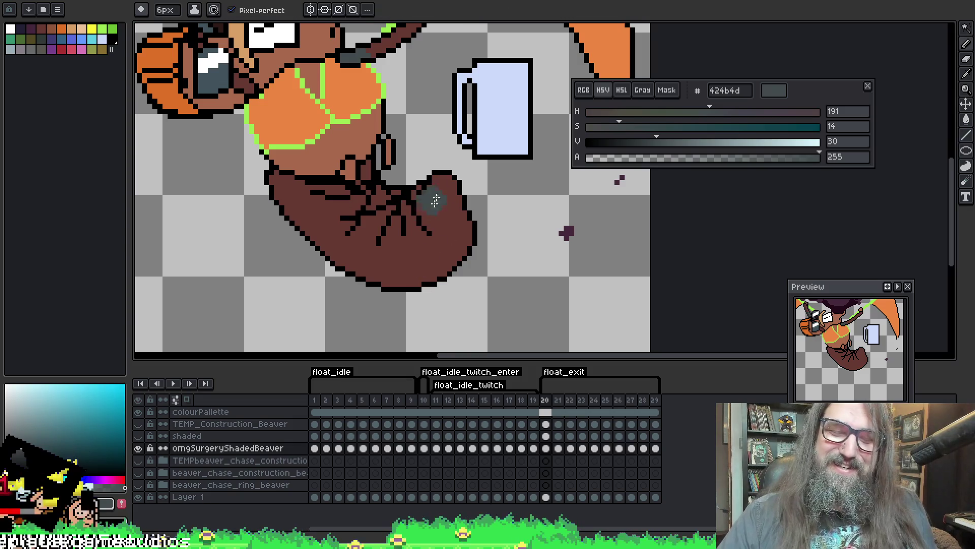
{"action": "key", "text": "w"}
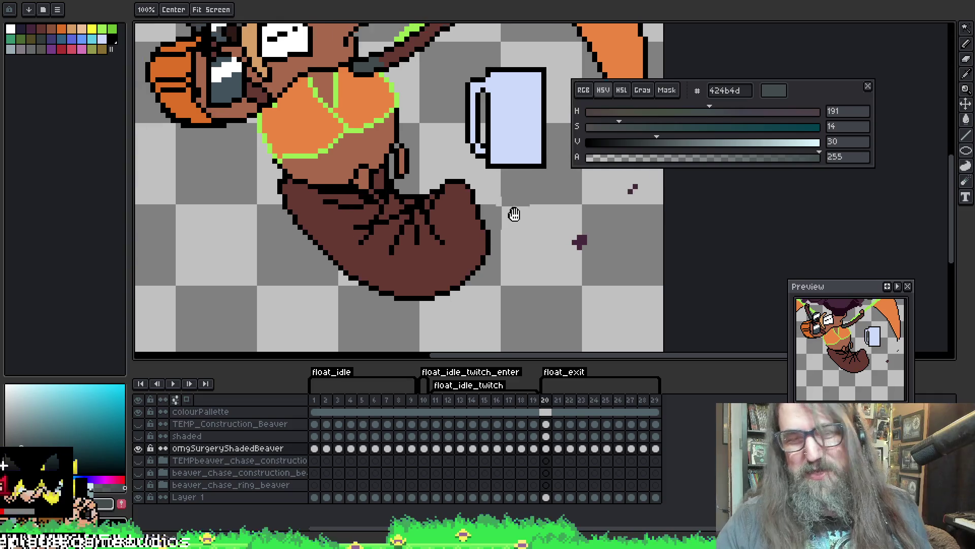
Eyedrop the dark grey #424b4d shading colour from the canvas
{"action": "scroll", "coordinate": [512, 211], "scroll_direction": "down", "scroll_amount": 2}
{"action": "key", "text": "i"}
{"action": "left_click", "coordinate": [440, 176]}
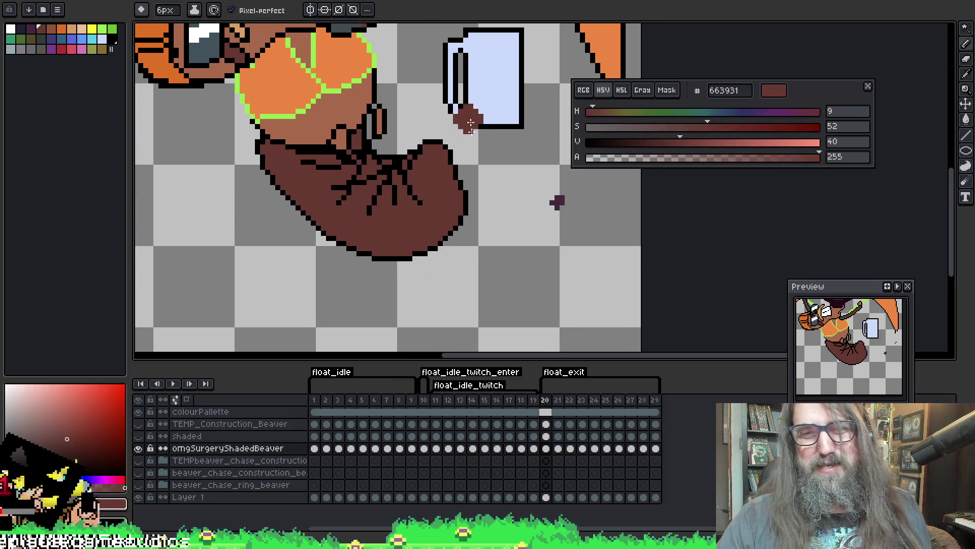
{"action": "key", "text": "h"}
{"action": "left_click_drag", "start_coordinate": [440, 176], "coordinate": [482, 207]}
{"action": "key", "text": "b"}
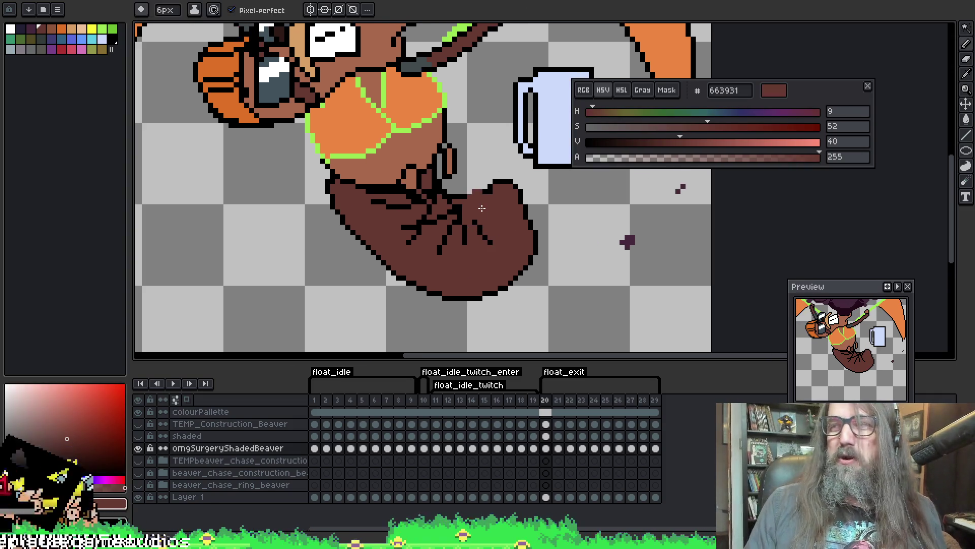
{"action": "key", "text": "h"}
{"action": "left_click_drag", "start_coordinate": [420, 164], "coordinate": [420, 175]}
{"action": "key", "text": "i"}
{"action": "left_click", "coordinate": [421, 72]}
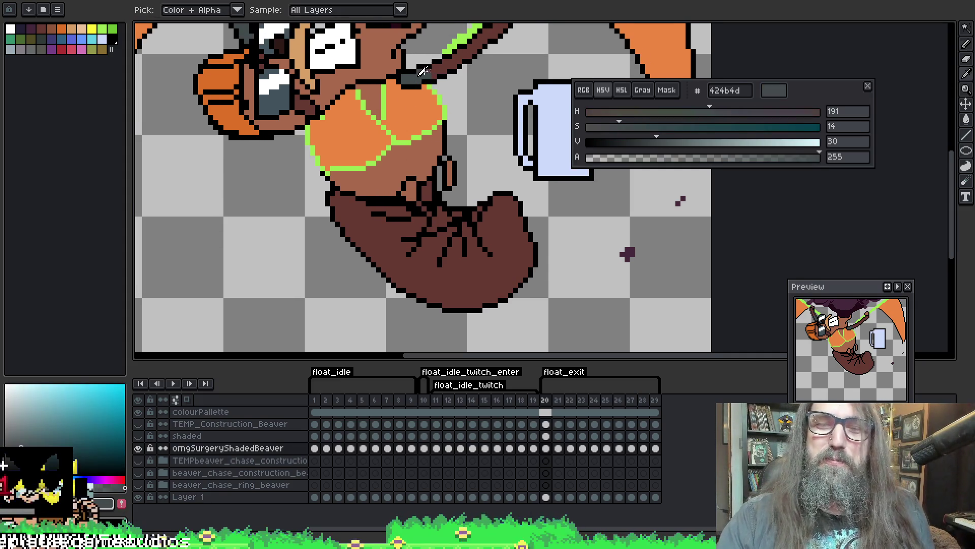
{"action": "key", "text": "h"}
{"action": "key", "text": "b"}
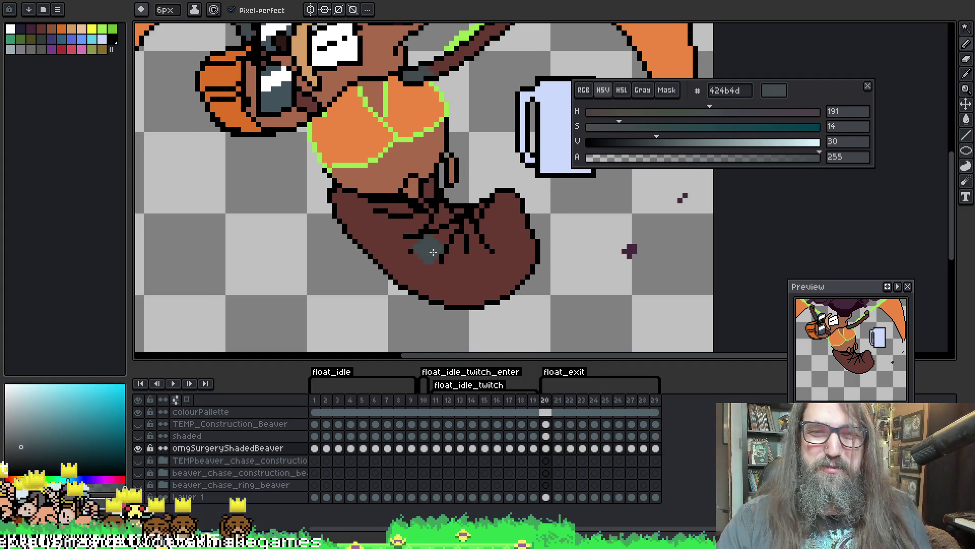
Wand-select the brown tail and paint a broad dark grey patch across its middle
{"action": "key", "text": "w"}
{"action": "left_click", "coordinate": [438, 262]}
{"action": "key", "text": "b"}
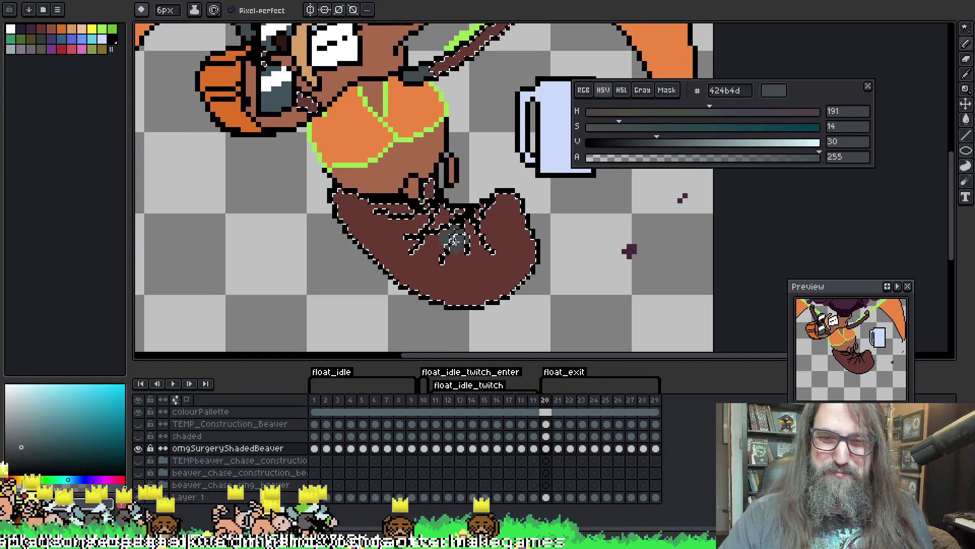
{"action": "mouse_move", "coordinate": [429, 214]}
{"action": "left_mouse_down"}
{"action": "mouse_move", "coordinate": [427, 196]}
{"action": "mouse_move", "coordinate": [470, 211]}
{"action": "left_mouse_up"}
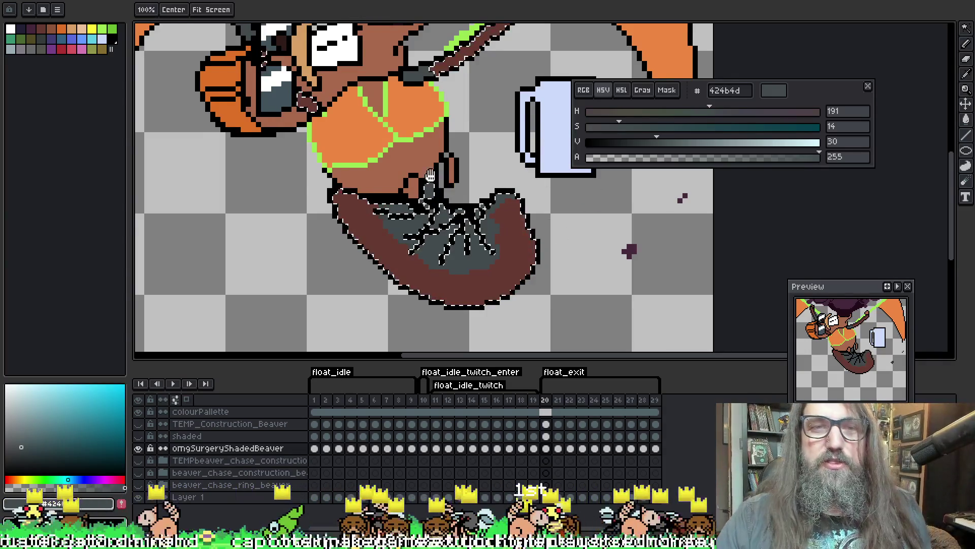
{"action": "left_click_drag", "start_coordinate": [425, 147], "coordinate": [440, 193]}
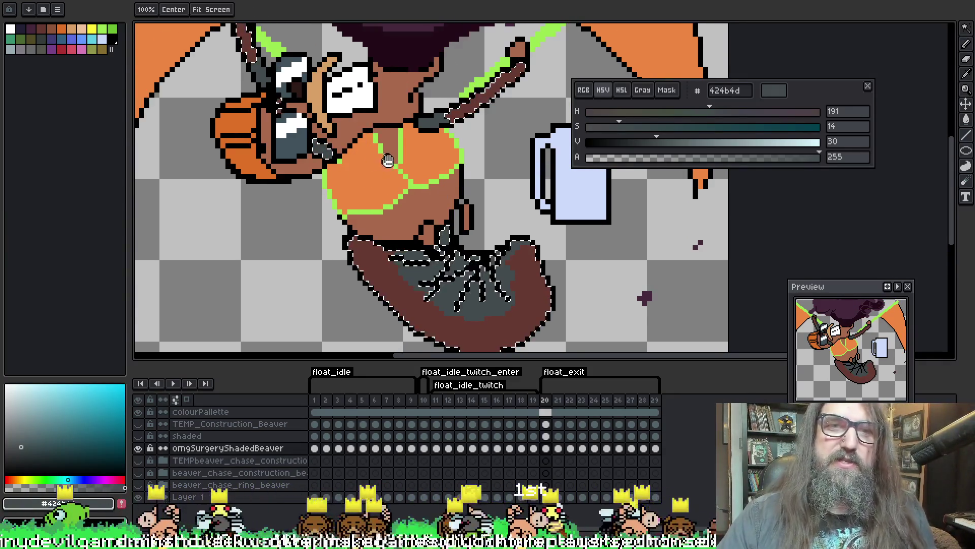
{"action": "left_click_drag", "start_coordinate": [493, 161], "coordinate": [574, 197]}
{"action": "mouse_move", "coordinate": [458, 236]}
{"action": "left_mouse_down"}
{"action": "mouse_move", "coordinate": [414, 227]}
{"action": "mouse_move", "coordinate": [380, 259]}
{"action": "mouse_move", "coordinate": [426, 286]}
{"action": "mouse_move", "coordinate": [455, 219]}
{"action": "left_mouse_up"}
{"action": "key", "text": "space"}
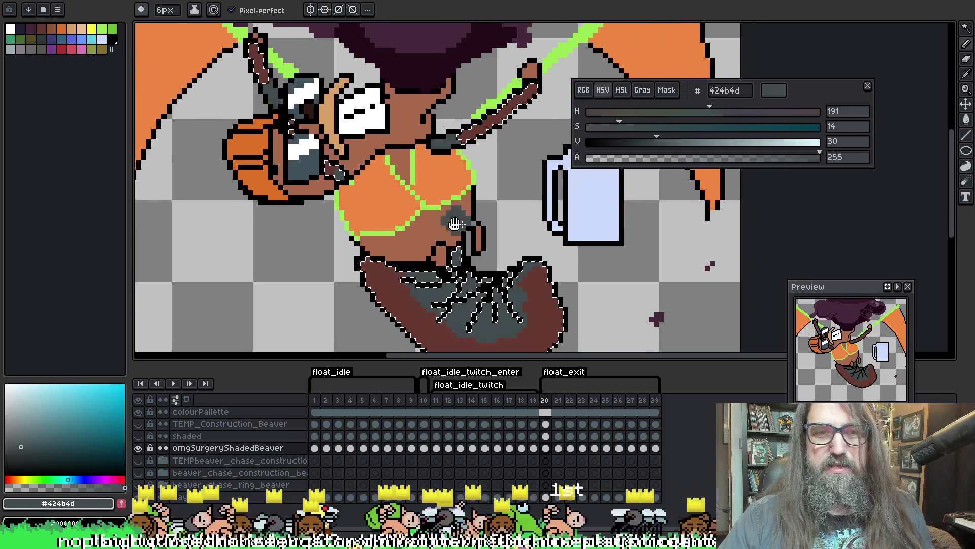
On frame 21, brush #424b4d grey shading across the tail's inner curl up to the body
{"action": "key", "text": "Right"}
{"action": "mouse_move", "coordinate": [493, 260]}
{"action": "left_mouse_down"}
{"action": "mouse_move", "coordinate": [508, 289]}
{"action": "mouse_move", "coordinate": [406, 193]}
{"action": "mouse_move", "coordinate": [381, 187]}
{"action": "mouse_move", "coordinate": [401, 98]}
{"action": "left_mouse_up"}
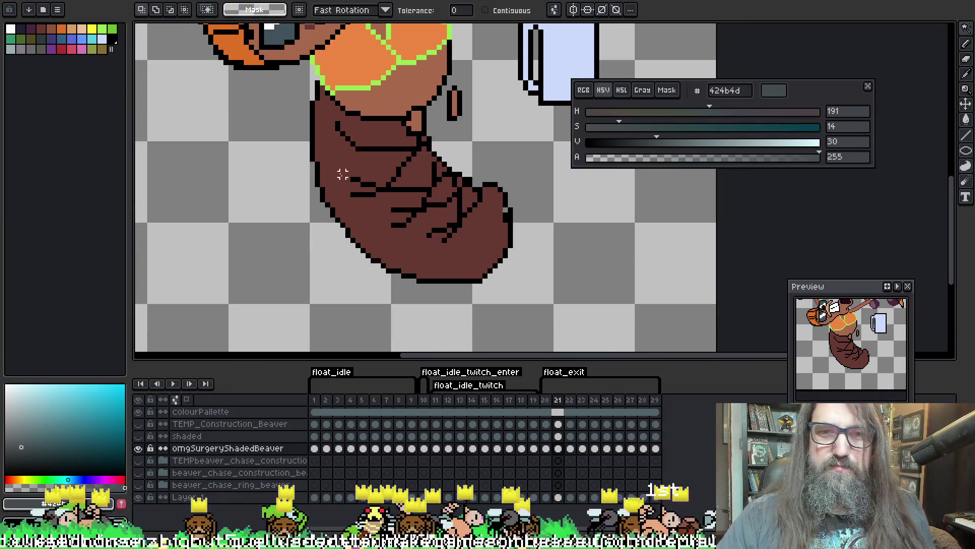
{"action": "key", "text": "b"}
{"action": "left_click_drag", "start_coordinate": [401, 126], "coordinate": [475, 177]}
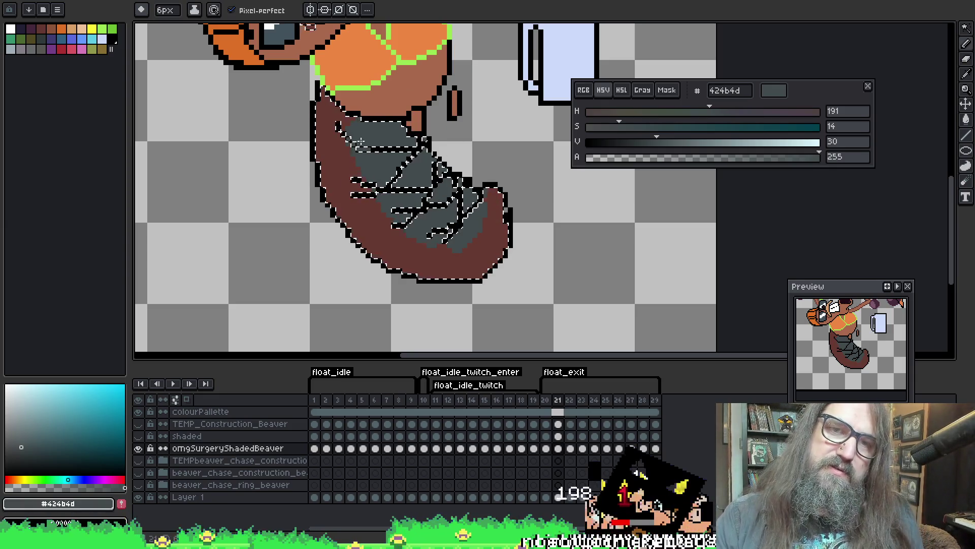
{"action": "left_click_drag", "start_coordinate": [342, 32], "coordinate": [399, 197]}
{"action": "left_click_drag", "start_coordinate": [626, 254], "coordinate": [558, 285]}
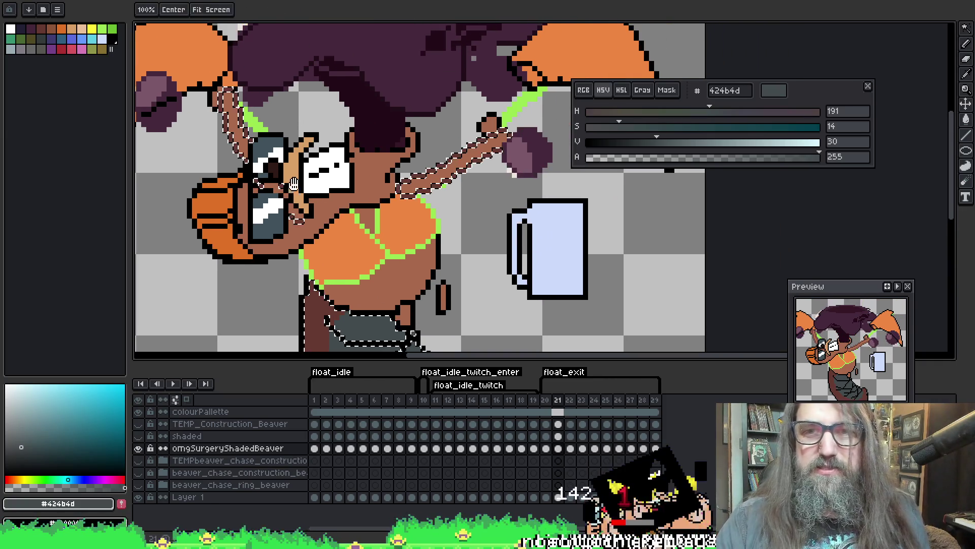
Compare frames 20, 21 and 22, ending on frame 21
{"action": "left_click", "coordinate": [545, 400]}
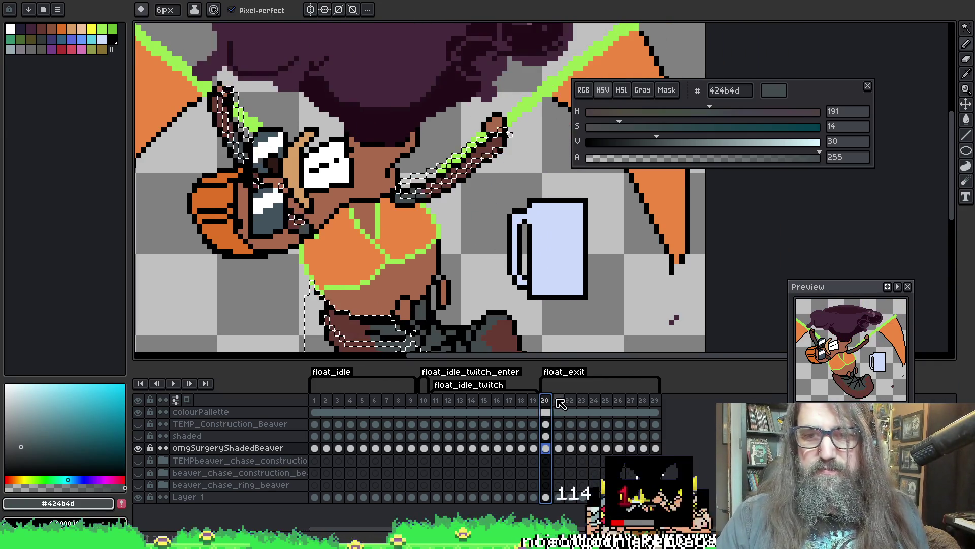
{"action": "left_click", "coordinate": [557, 399]}
{"action": "left_click", "coordinate": [570, 399]}
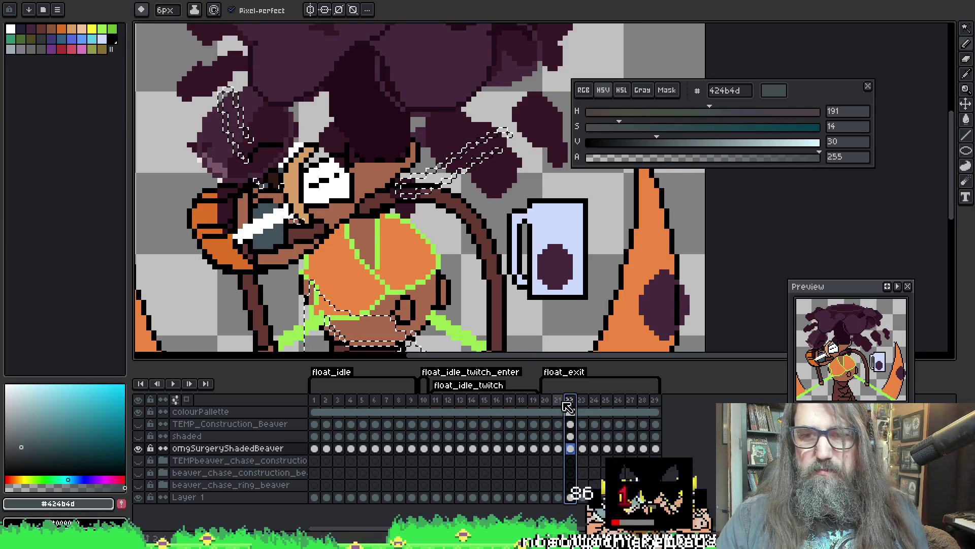
{"action": "left_click", "coordinate": [557, 400]}
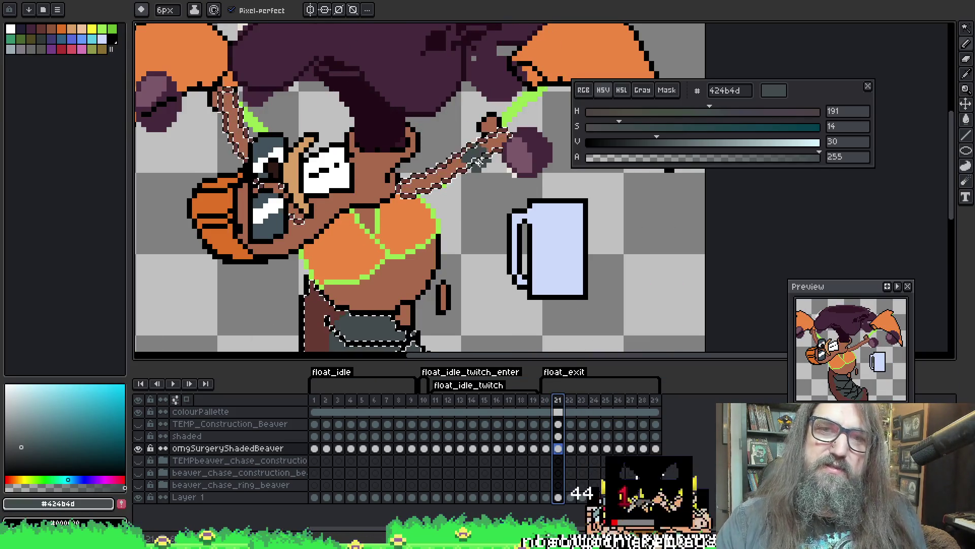
Clear the selection, eyedrop black #000000 from the outline and turn off Contiguous filling
{"action": "key", "text": "ctrl+d"}
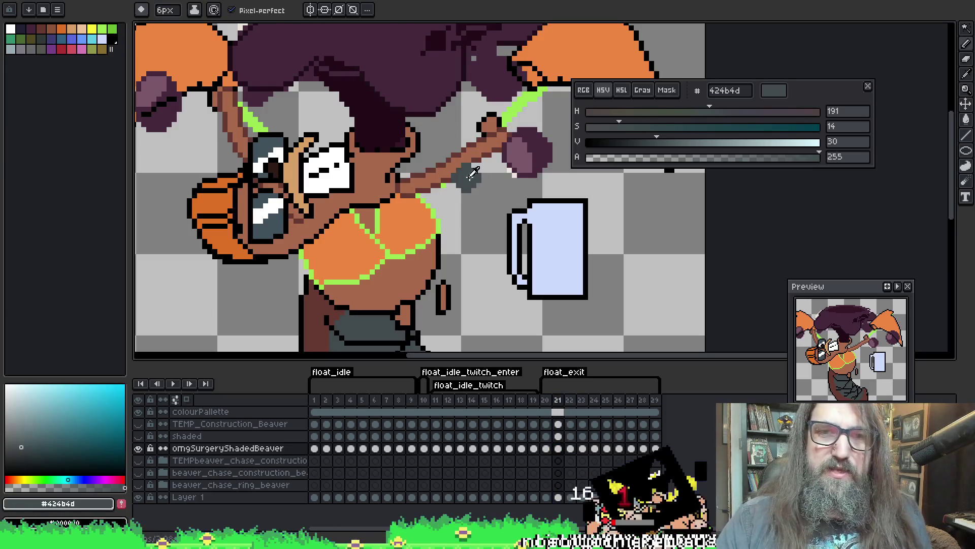
{"action": "key", "text": "i"}
{"action": "left_click", "coordinate": [464, 165]}
{"action": "key", "text": "g"}
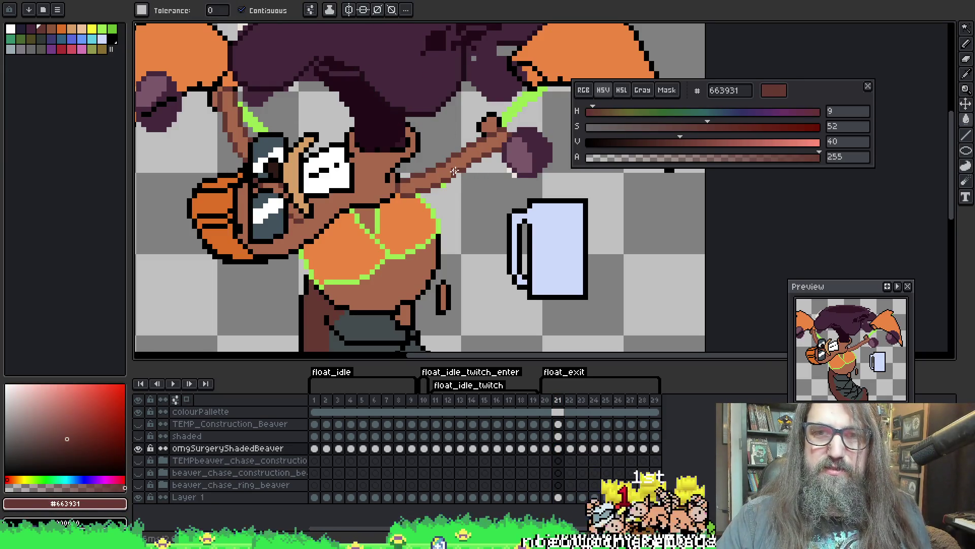
{"action": "key", "text": "i"}
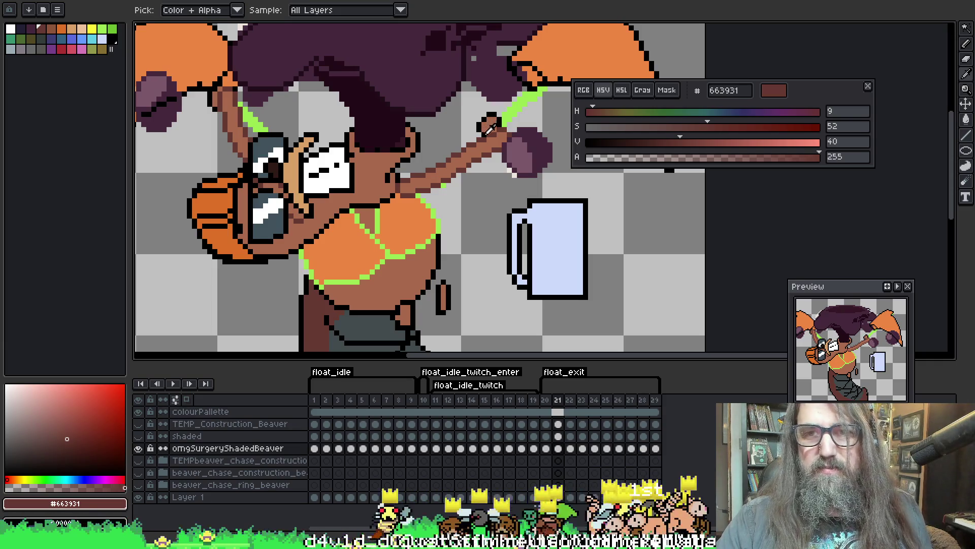
{"action": "left_click", "coordinate": [483, 132]}
{"action": "key", "text": "g"}
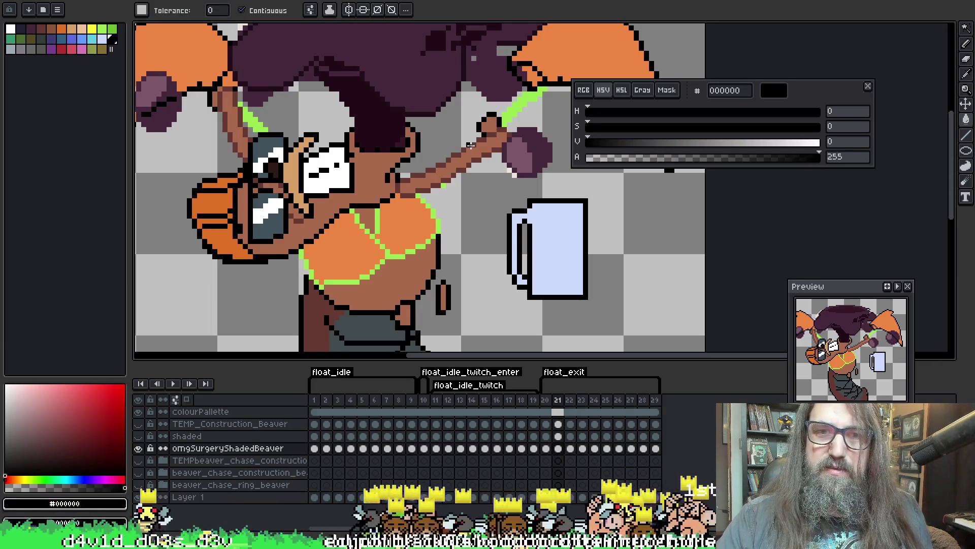
{"action": "left_click", "coordinate": [268, 11]}
Preview the animation playback and set the pencil brush to 5px
{"action": "key", "text": "Return"}
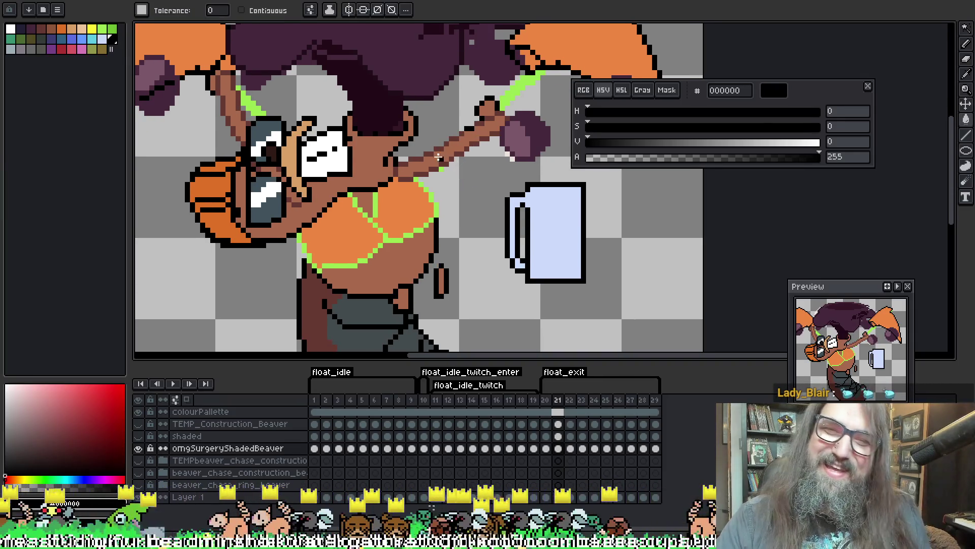
{"action": "key", "text": "b"}
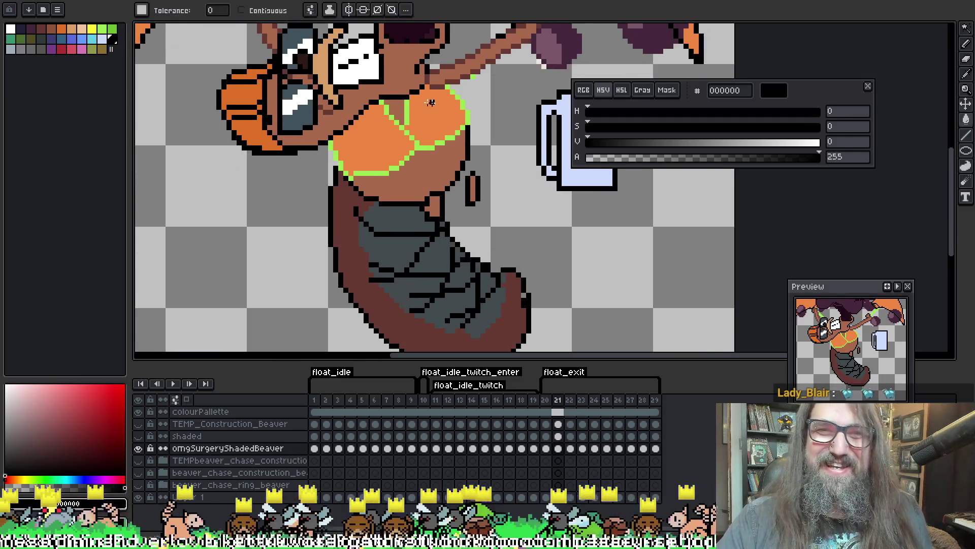
{"action": "key", "text": "minus"}
{"action": "key", "text": "minus"}
{"action": "key", "text": "minus"}
{"action": "key", "text": "minus"}
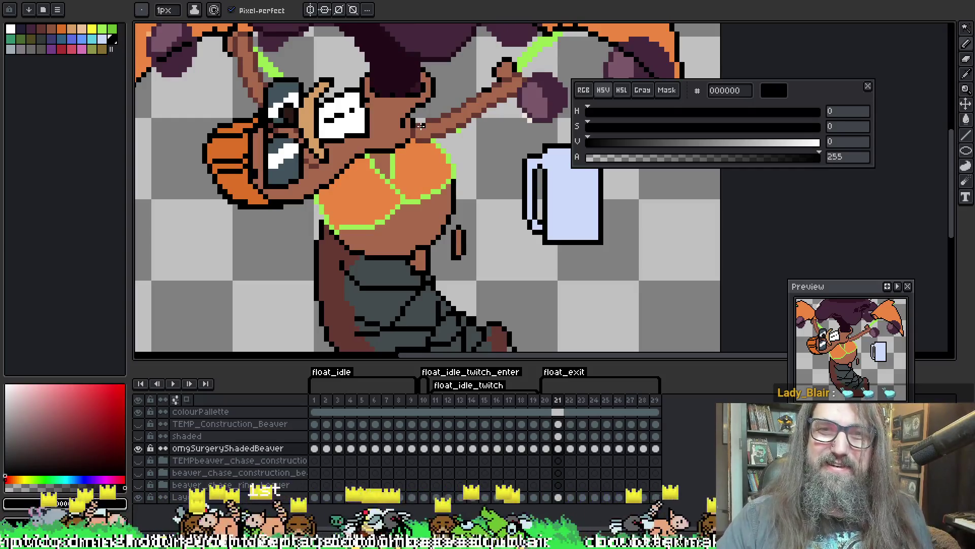
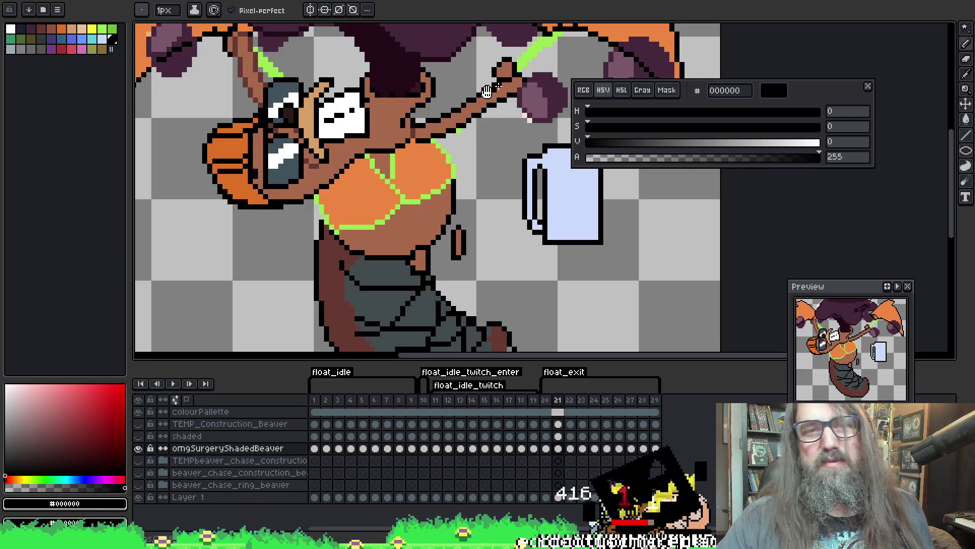
Fill the raised arm, the other arm stick and small chin areas with dark brown 663931 using a contiguous fill
{"action": "left_click_drag", "start_coordinate": [274, 47], "coordinate": [313, 86]}
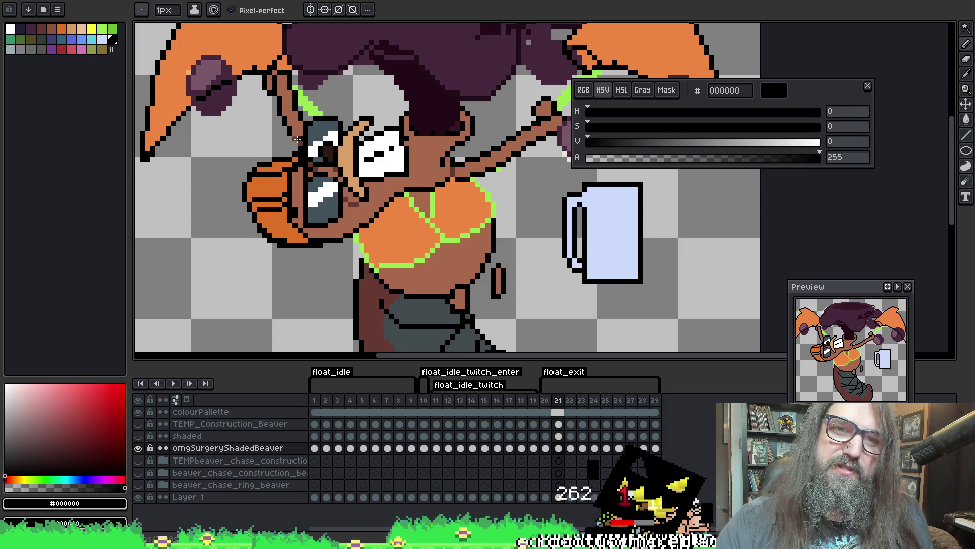
{"action": "left_click_drag", "start_coordinate": [349, 105], "coordinate": [343, 107]}
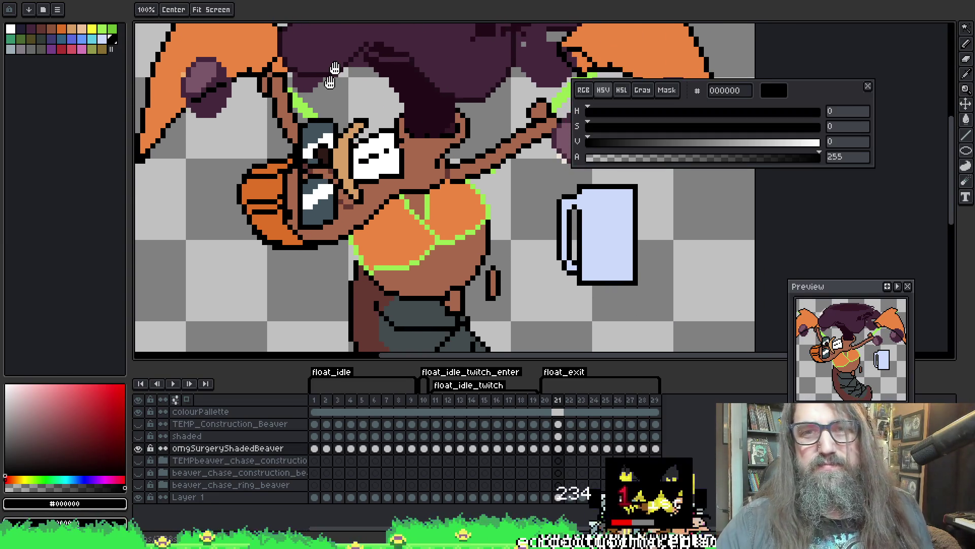
{"action": "left_click_drag", "start_coordinate": [478, 140], "coordinate": [486, 114]}
{"action": "left_click", "coordinate": [460, 139], "text": "alt"}
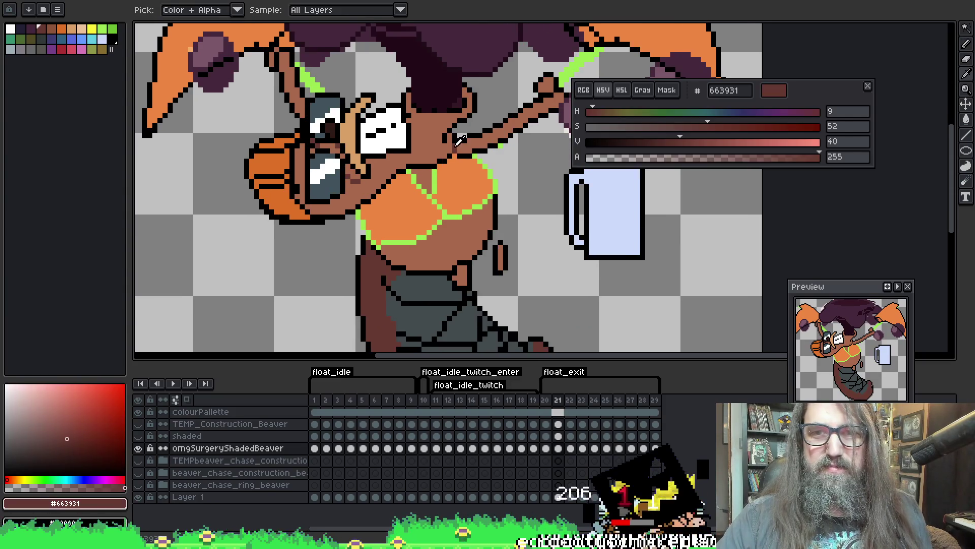
{"action": "key", "text": "g"}
{"action": "left_click", "coordinate": [242, 10]}
{"action": "left_click", "coordinate": [486, 130]}
{"action": "left_click", "coordinate": [290, 78]}
{"action": "left_click_drag", "start_coordinate": [290, 78], "coordinate": [286, 70]}
{"action": "left_click", "coordinate": [353, 168]}
{"action": "left_click", "coordinate": [351, 162]}
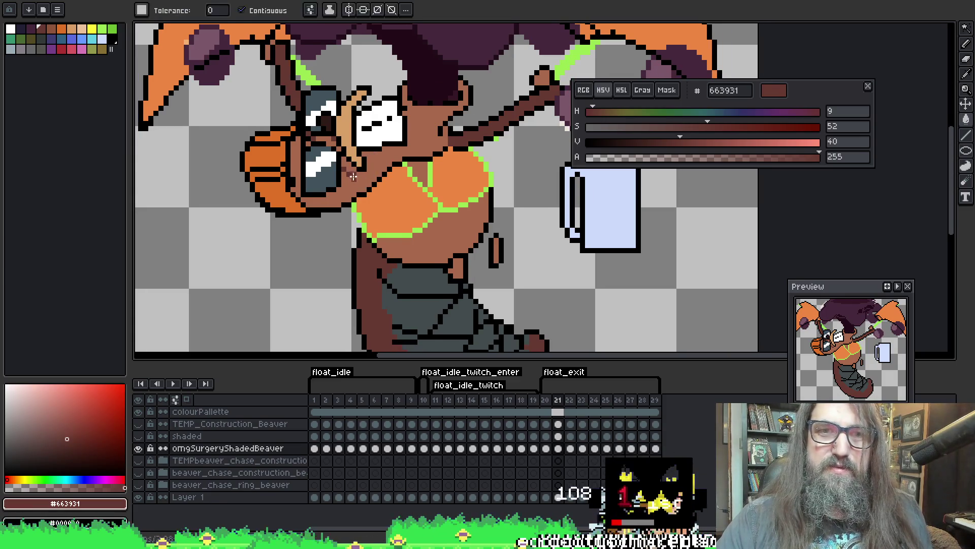
Return to the Pencil with light brown a8694c and save the file
{"action": "left_click", "coordinate": [304, 169], "text": "alt"}
{"action": "key", "text": "b"}
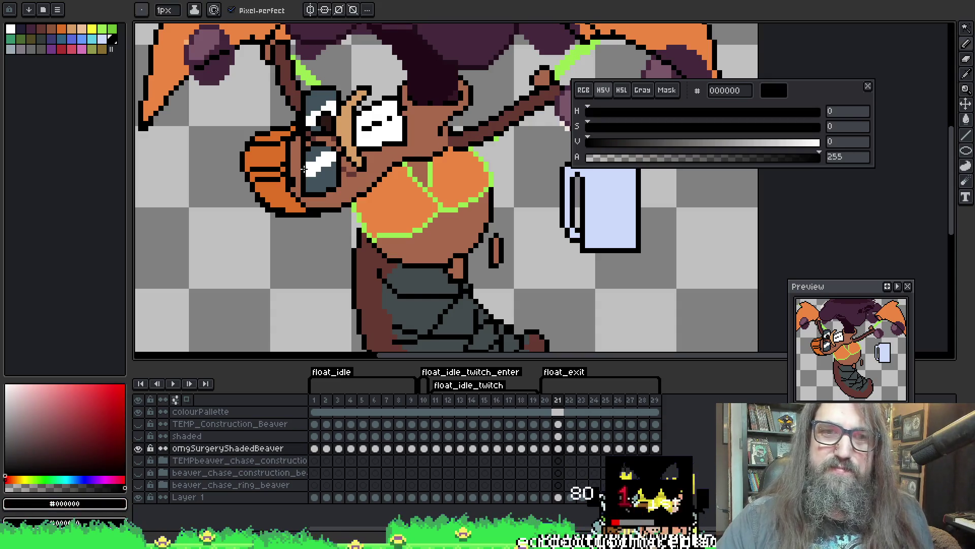
{"action": "left_click", "coordinate": [353, 181], "text": "alt"}
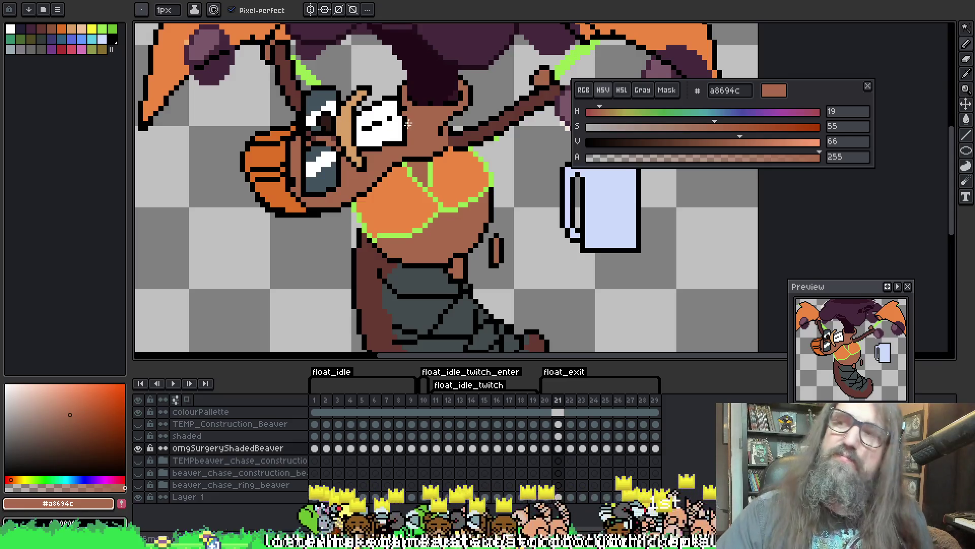
{"action": "key", "text": "ctrl+s"}
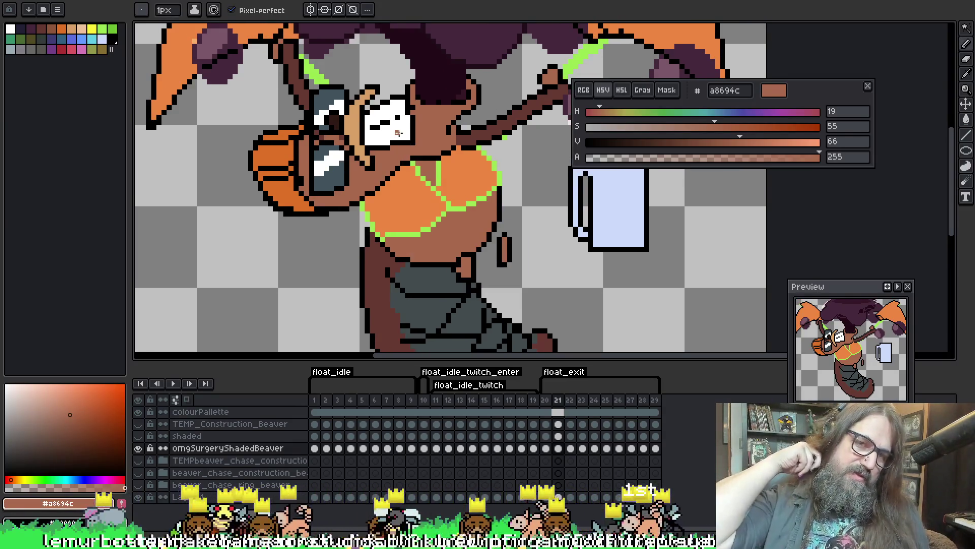
{"action": "scroll", "coordinate": [398, 132], "scroll_direction": "down", "scroll_amount": 2}
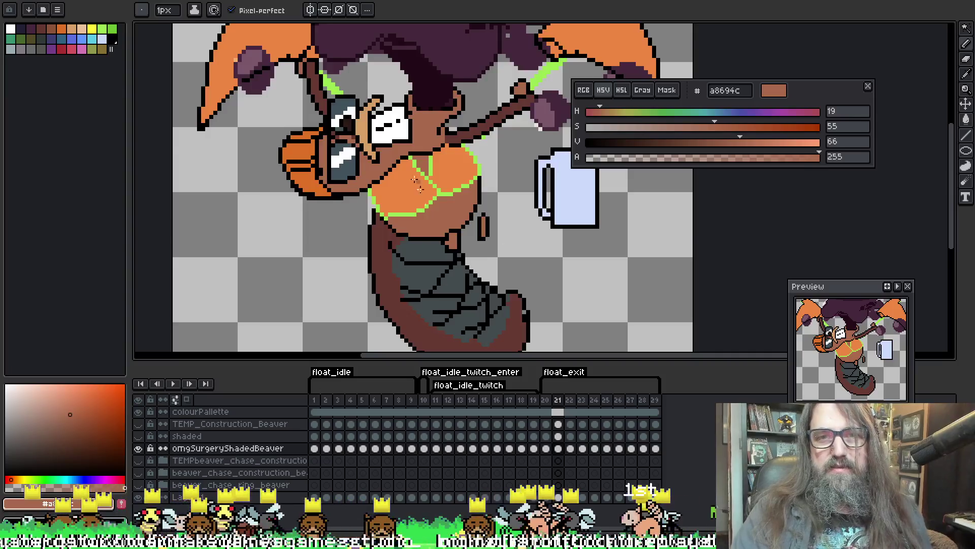
{"action": "scroll", "coordinate": [399, 132], "scroll_direction": "up", "scroll_amount": 1}
{"action": "left_click_drag", "start_coordinate": [446, 196], "coordinate": [400, 178]}
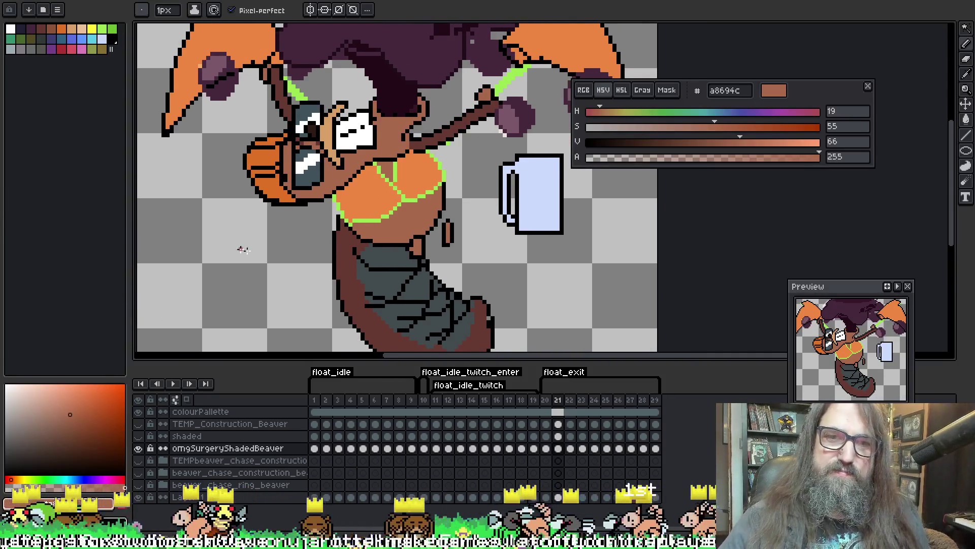
{"action": "left_click", "coordinate": [342, 261]}
{"action": "key", "text": "i"}
{"action": "left_click", "coordinate": [358, 254]}
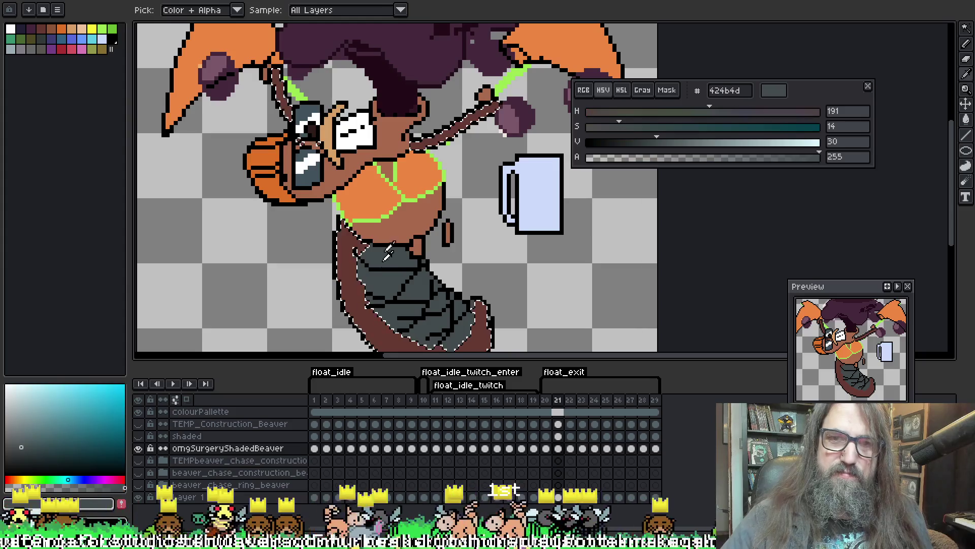
{"action": "key", "text": "b"}
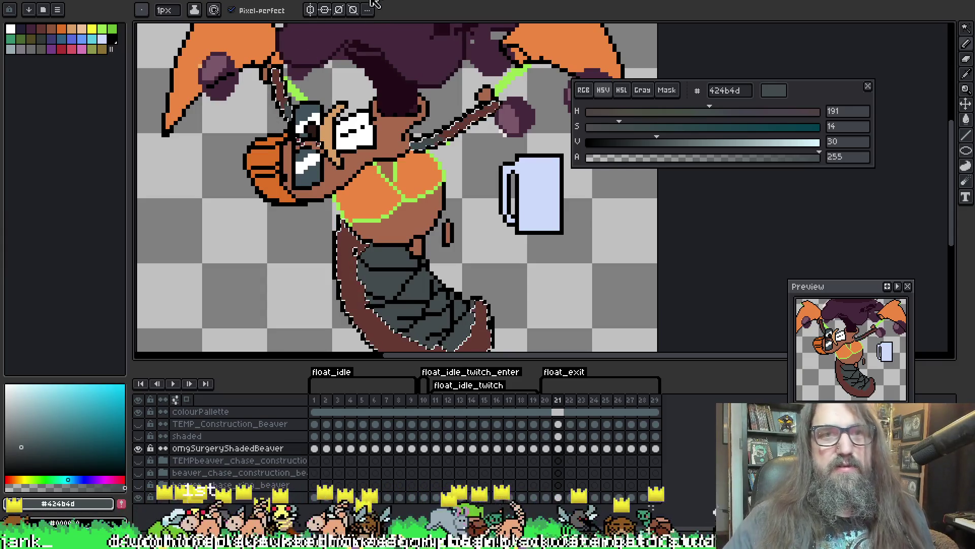
{"action": "left_click_drag", "start_coordinate": [427, 166], "coordinate": [424, 134]}
{"action": "key", "text": "ctrl+d"}
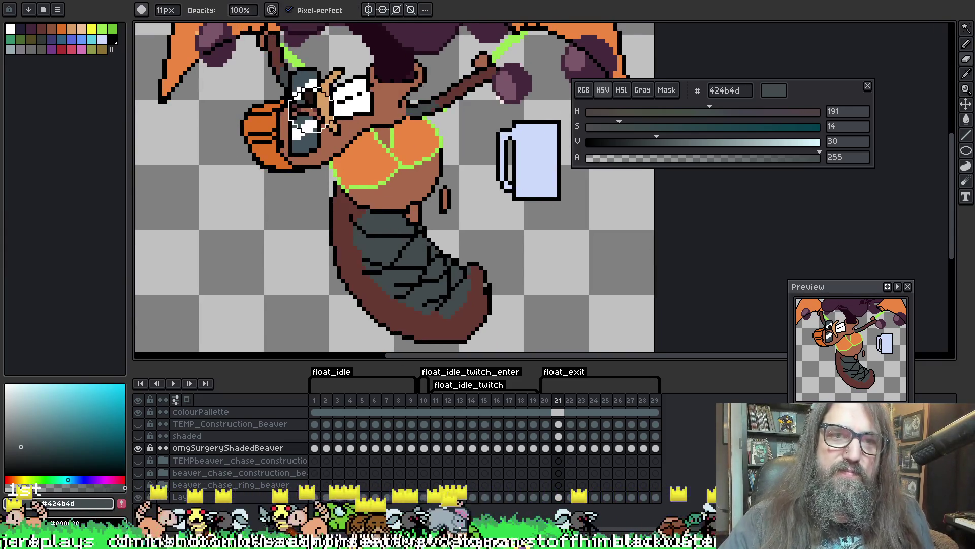
{"action": "key", "text": "w"}
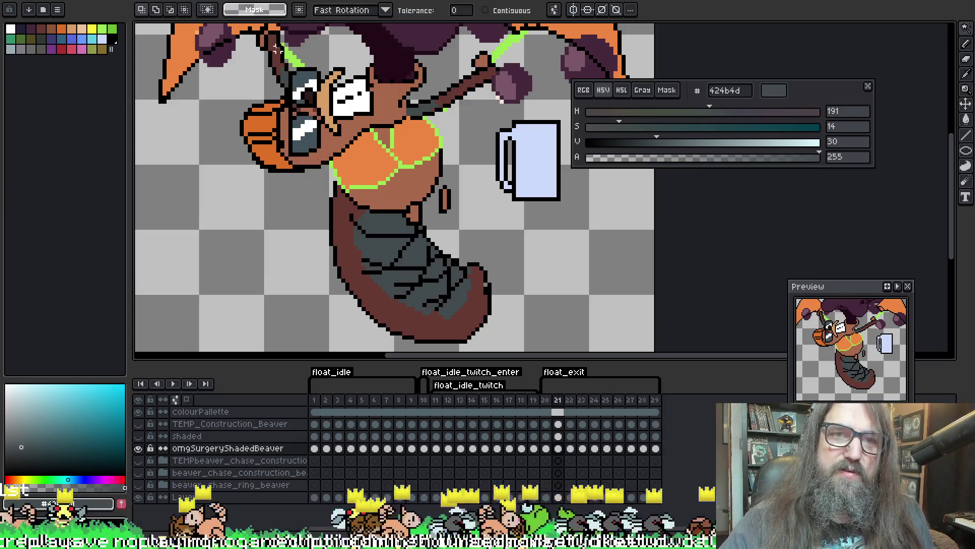
{"action": "left_click", "coordinate": [276, 51]}
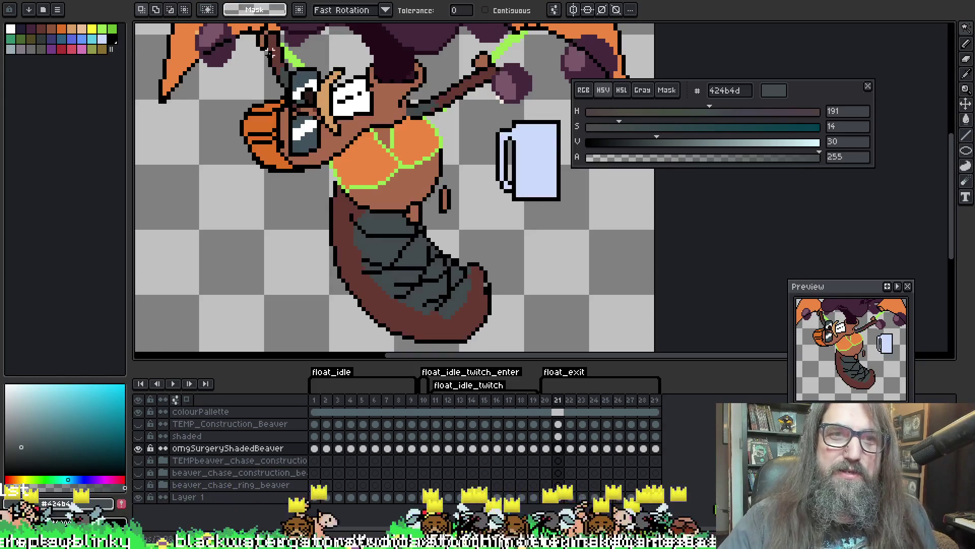
{"action": "key", "text": "b"}
{"action": "key", "text": "ctrl+d"}
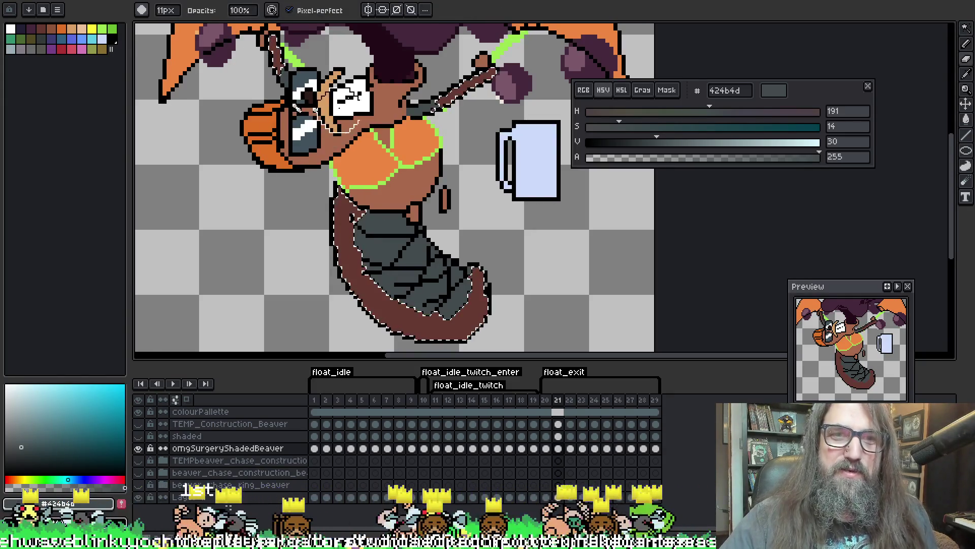
{"action": "scroll", "coordinate": [292, 115], "scroll_direction": "up", "scroll_amount": 1}
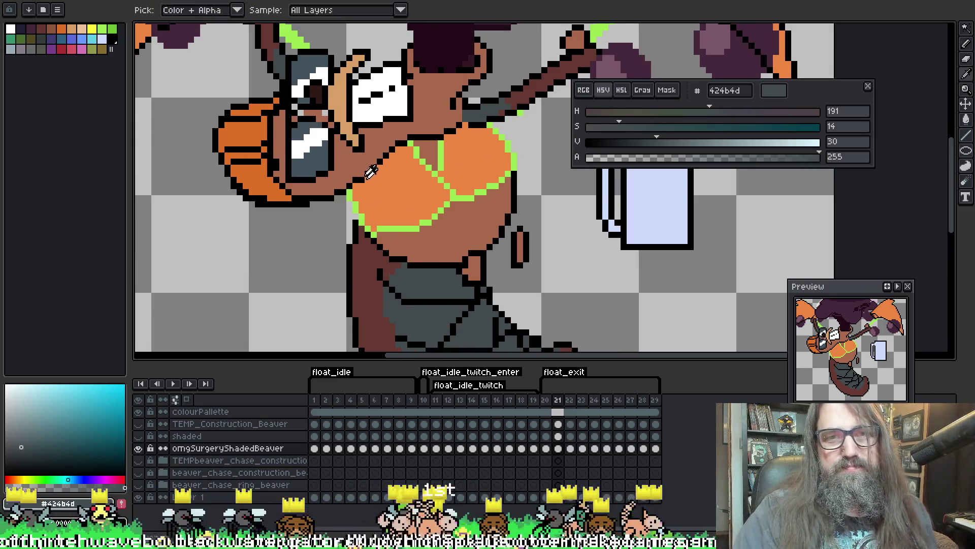
{"action": "left_click", "coordinate": [309, 123], "text": "alt"}
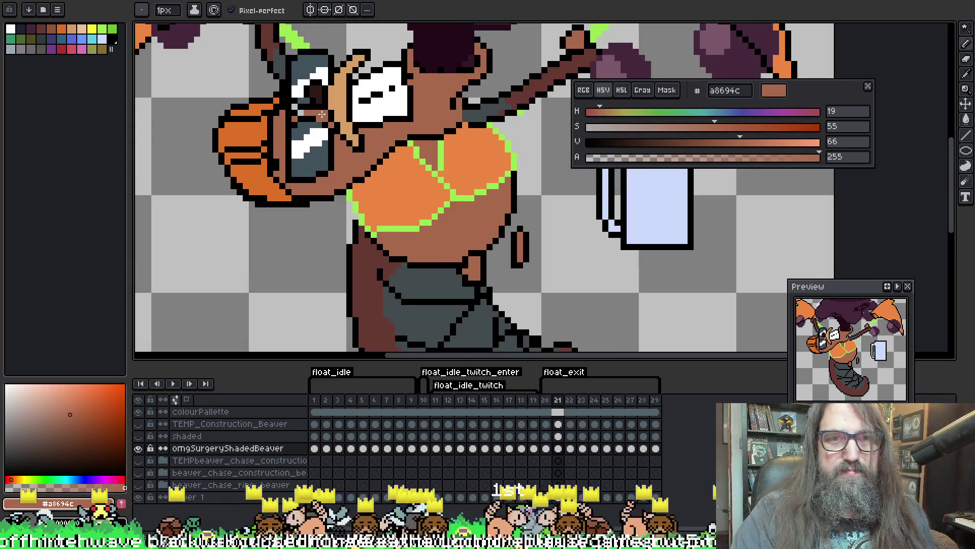
{"action": "scroll", "coordinate": [295, 105], "scroll_direction": "down", "scroll_amount": 1}
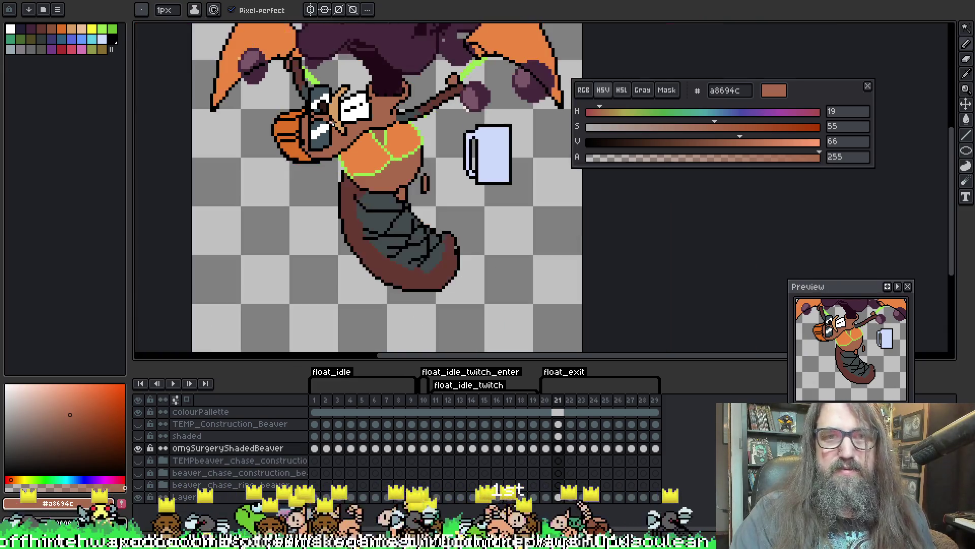
{"action": "scroll", "coordinate": [300, 113], "scroll_direction": "up", "scroll_amount": 1}
{"action": "left_click", "coordinate": [304, 121], "text": "alt"}
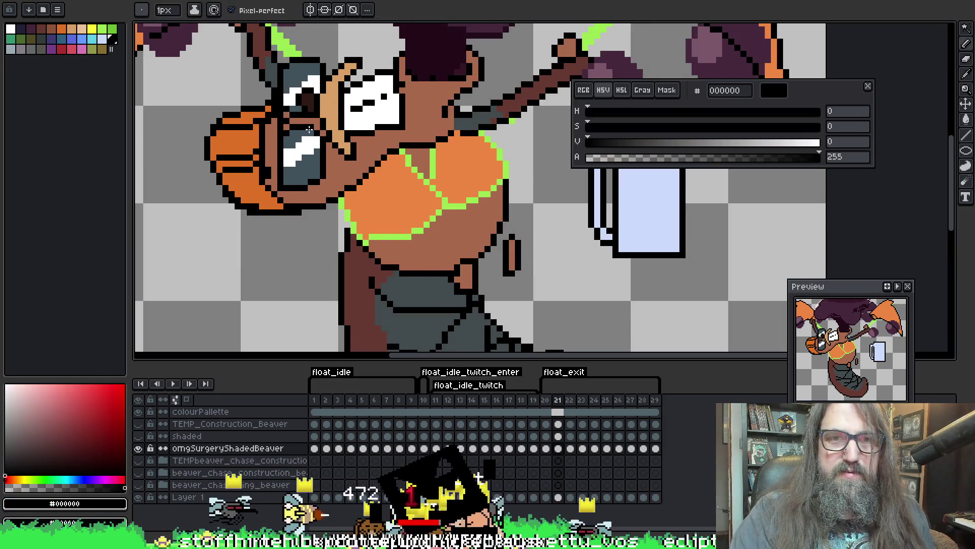
Play the animation to review it, then flip between frames 21 and 22 to compare
{"action": "scroll", "coordinate": [414, 213], "scroll_direction": "down", "scroll_amount": 2}
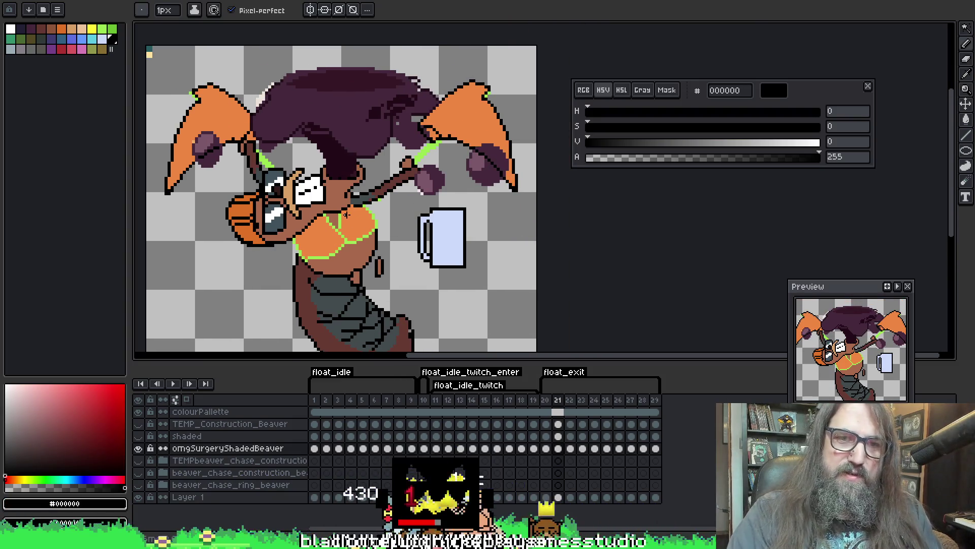
{"action": "key", "text": "Return"}
{"action": "scroll", "coordinate": [356, 209], "scroll_direction": "down", "scroll_amount": 2}
{"action": "scroll", "coordinate": [413, 189], "scroll_direction": "up", "scroll_amount": 4}
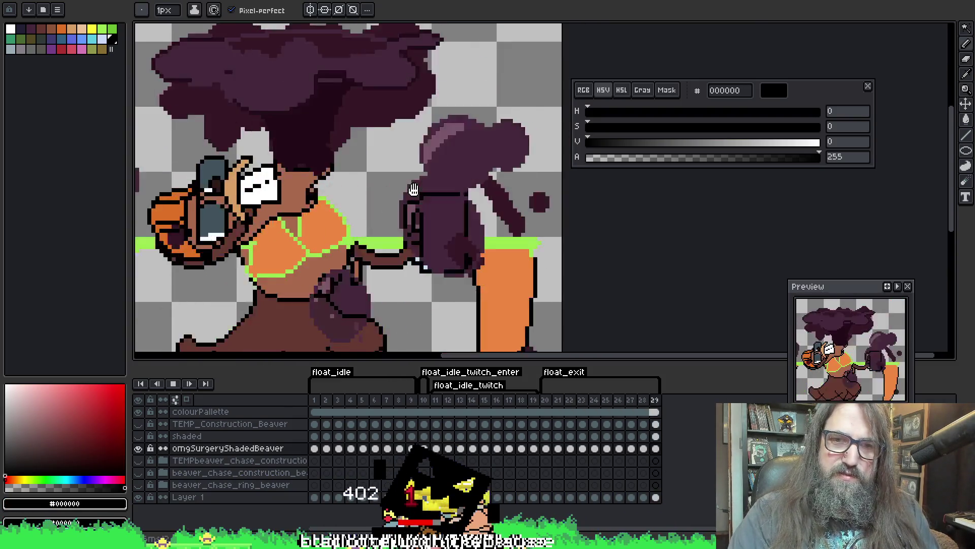
{"action": "scroll", "coordinate": [414, 189], "scroll_direction": "down", "scroll_amount": 2}
{"action": "key", "text": "Return"}
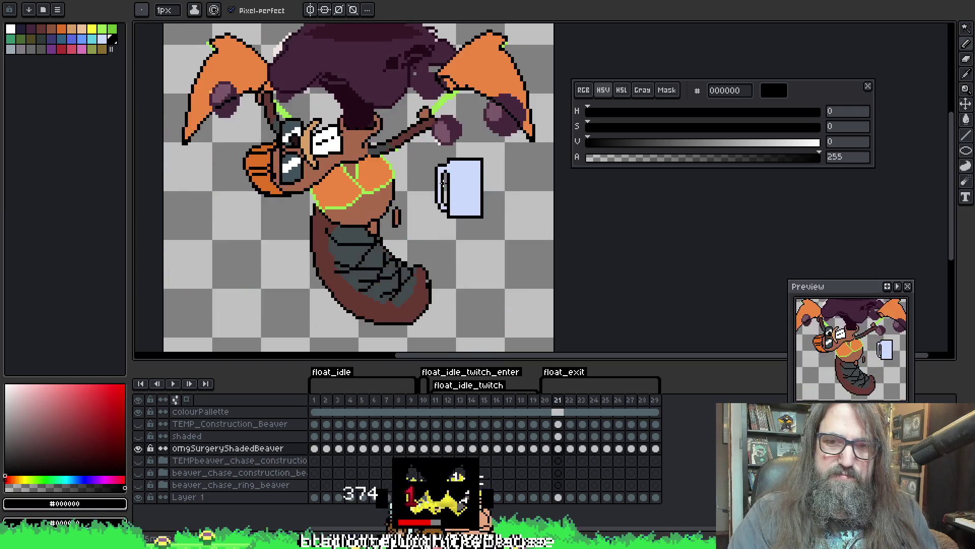
{"action": "key", "text": "period"}
{"action": "key", "text": "comma"}
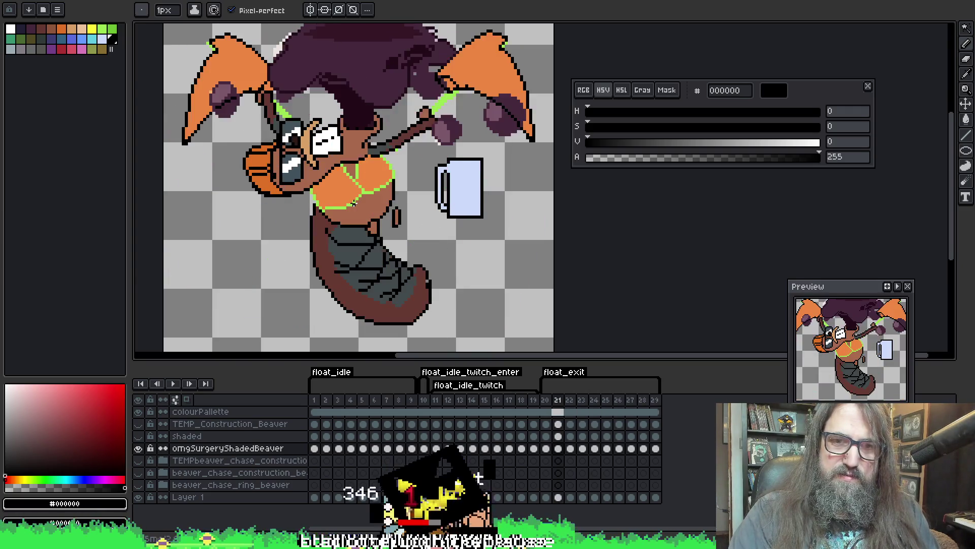
{"action": "key", "text": "period"}
{"action": "key", "text": "comma"}
{"action": "key", "text": "comma"}
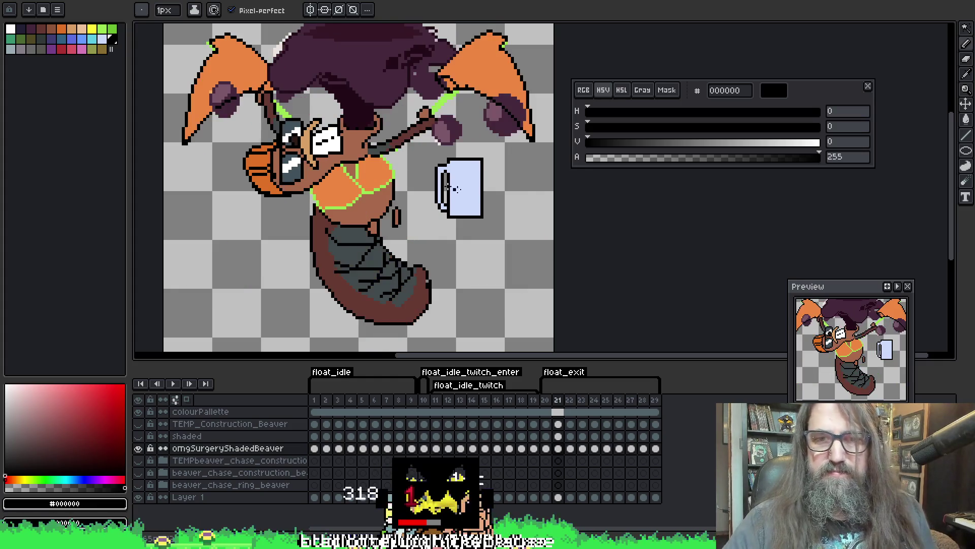
Sample the body's dark grey 424b4d and enlarge the brush to 7px
{"action": "key", "text": "period"}
{"action": "left_click", "coordinate": [371, 218], "text": "alt"}
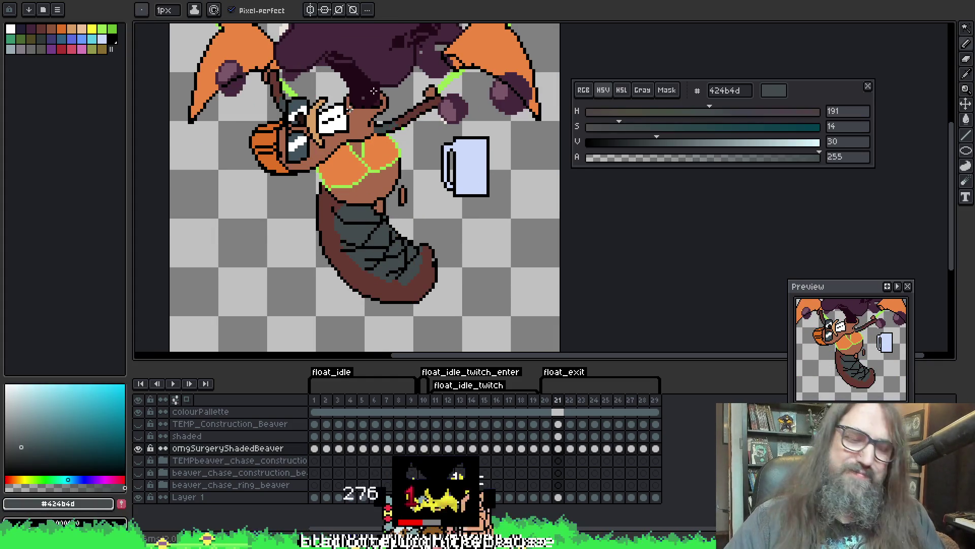
{"action": "key", "text": "plus"}
{"action": "key", "text": "plus"}
{"action": "key", "text": "plus"}
{"action": "key", "text": "plus"}
{"action": "key", "text": "plus"}
{"action": "key", "text": "comma"}
Compare neighbouring frames and sample the tail's brown and dark grey shading colours
{"action": "key", "text": "period"}
{"action": "key", "text": "comma"}
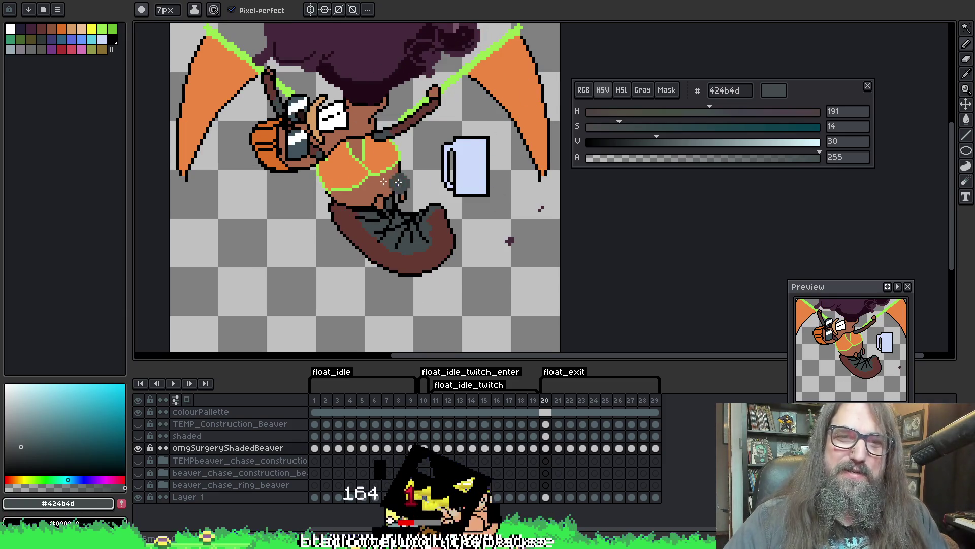
{"action": "key", "text": "w"}
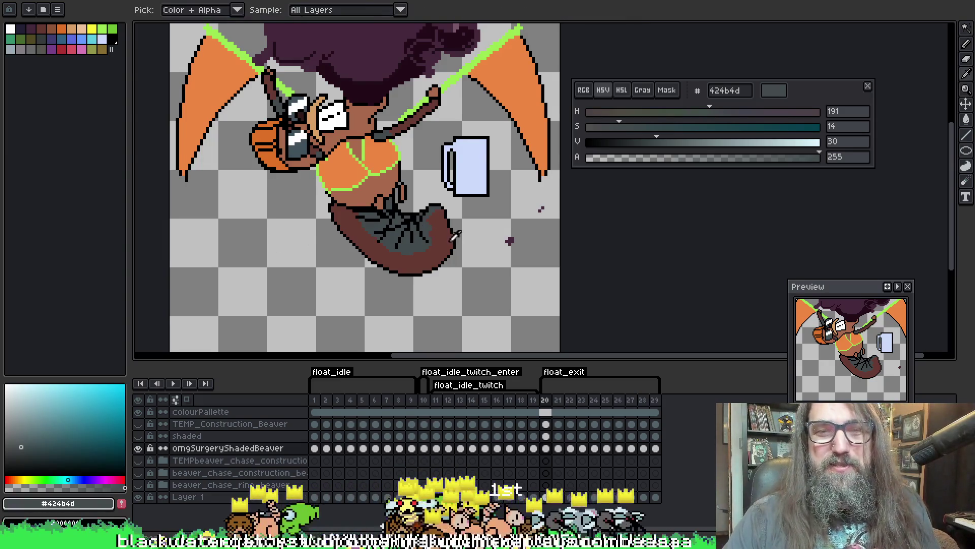
{"action": "left_click", "coordinate": [449, 231], "text": "alt"}
{"action": "key", "text": "v"}
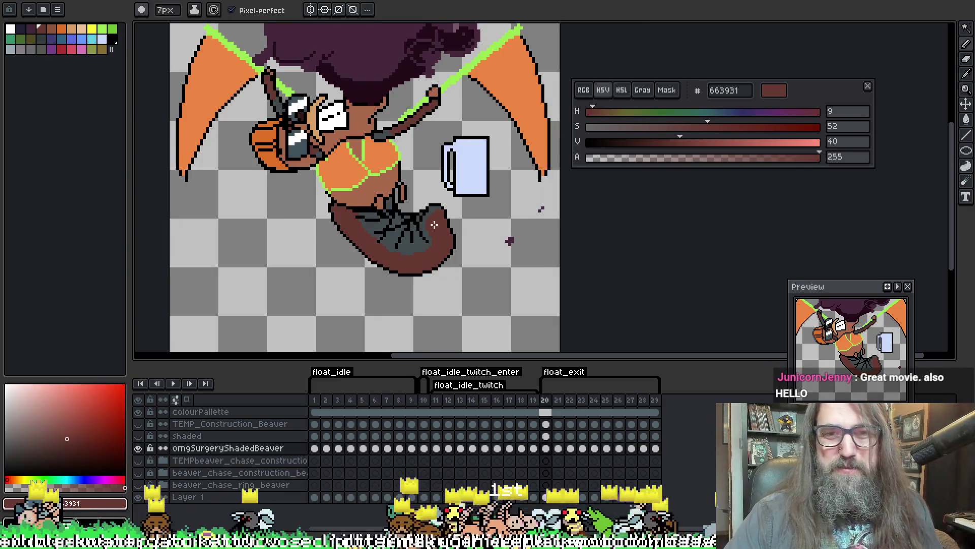
{"action": "left_click", "coordinate": [446, 206], "text": "alt"}
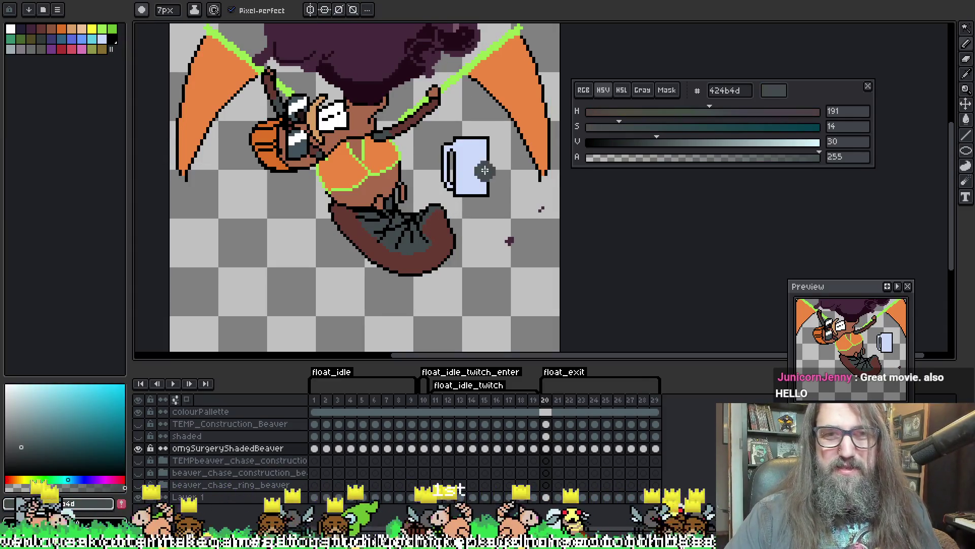
Return to the Pencil and advance to frame 21
{"action": "key", "text": "w"}
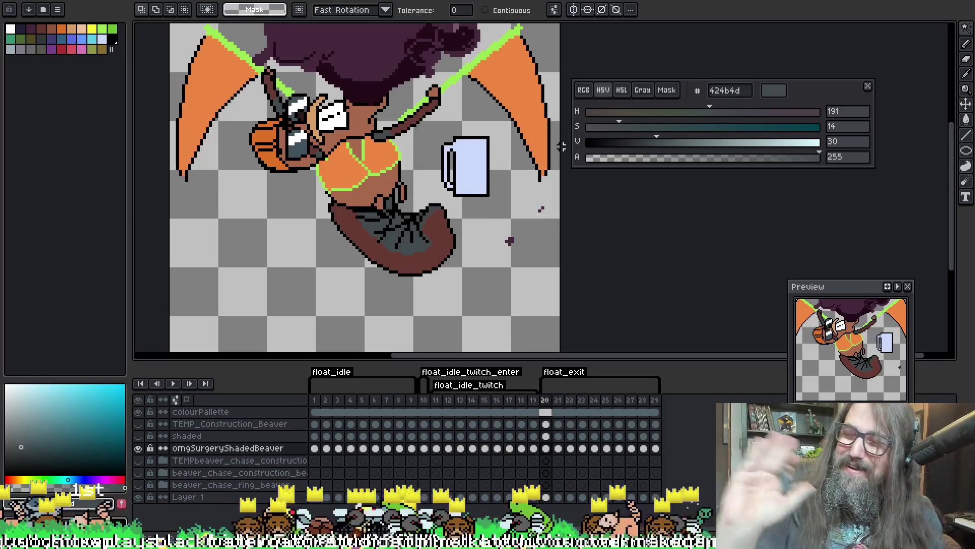
{"action": "key", "text": "i"}
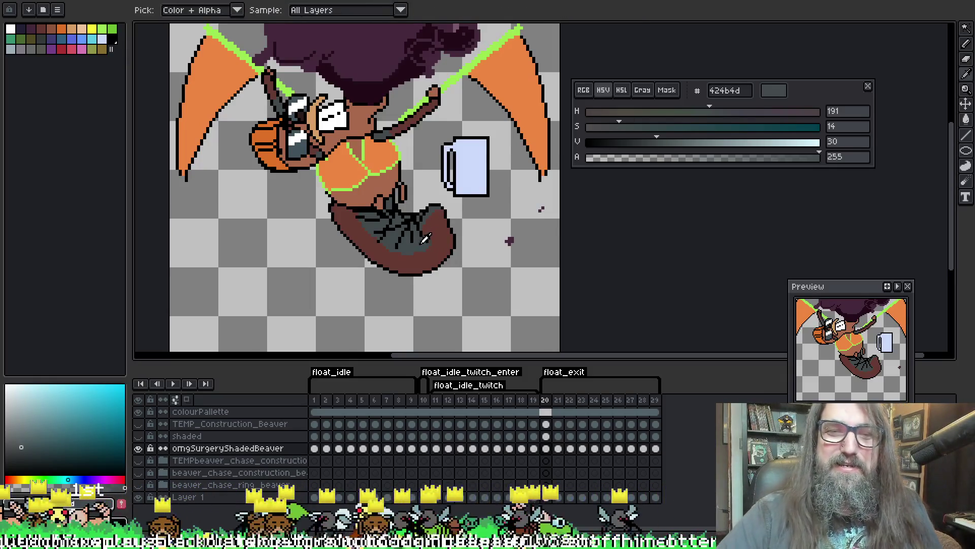
{"action": "key", "text": "b"}
{"action": "key", "text": "period"}
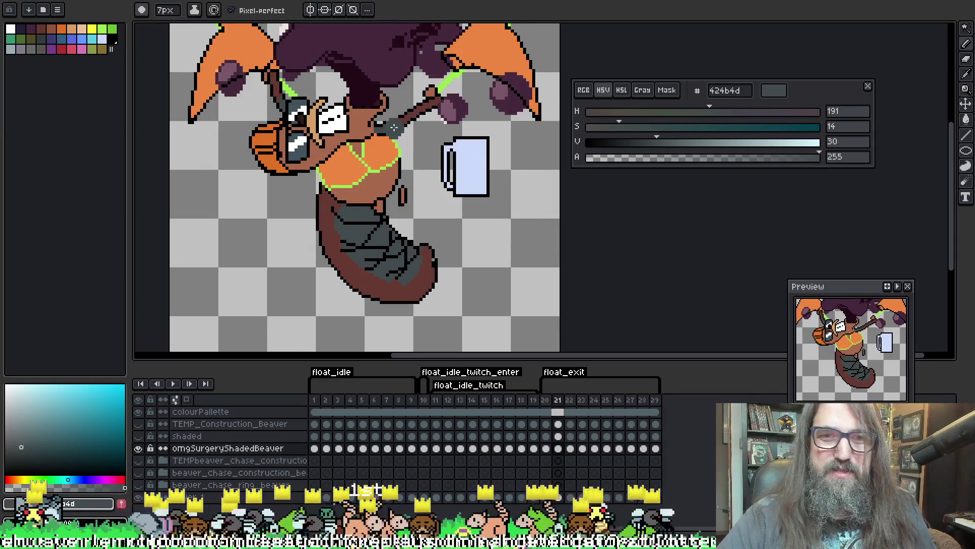
On frame 22, magic-wand the dark outline areas and paint grey shading inside them
{"action": "key", "text": "minus"}
{"action": "key", "text": "minus"}
{"action": "key", "text": "minus"}
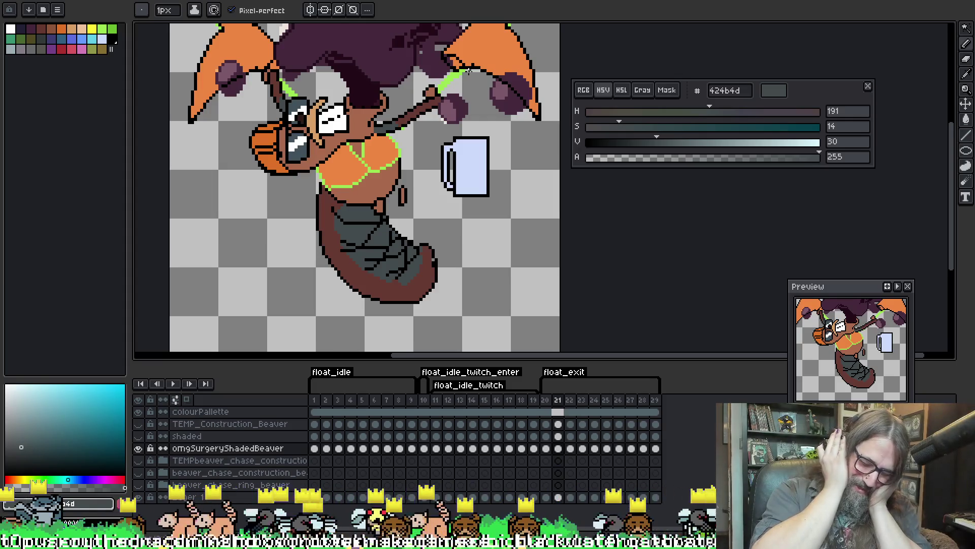
{"action": "key", "text": "i"}
{"action": "key", "text": "b"}
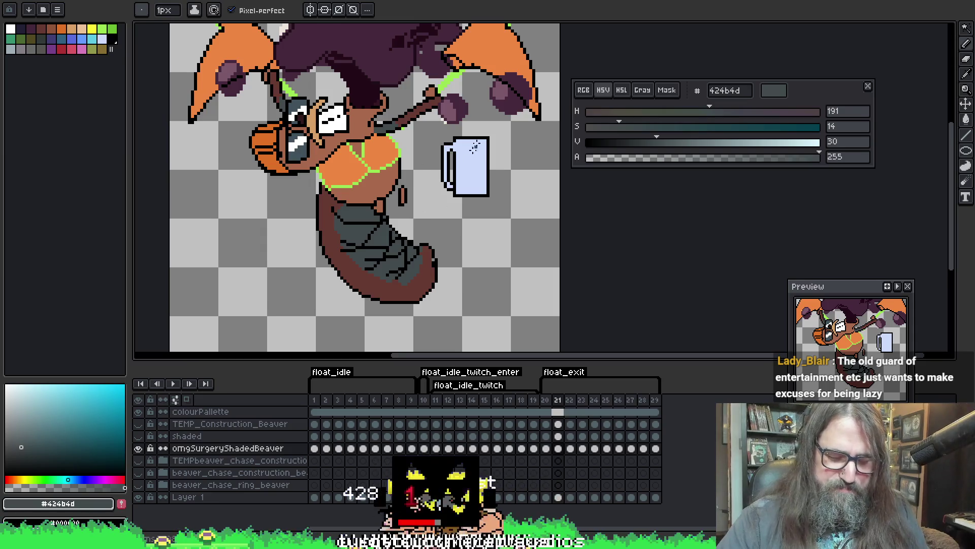
{"action": "left_click_drag", "start_coordinate": [355, 231], "coordinate": [370, 237]}
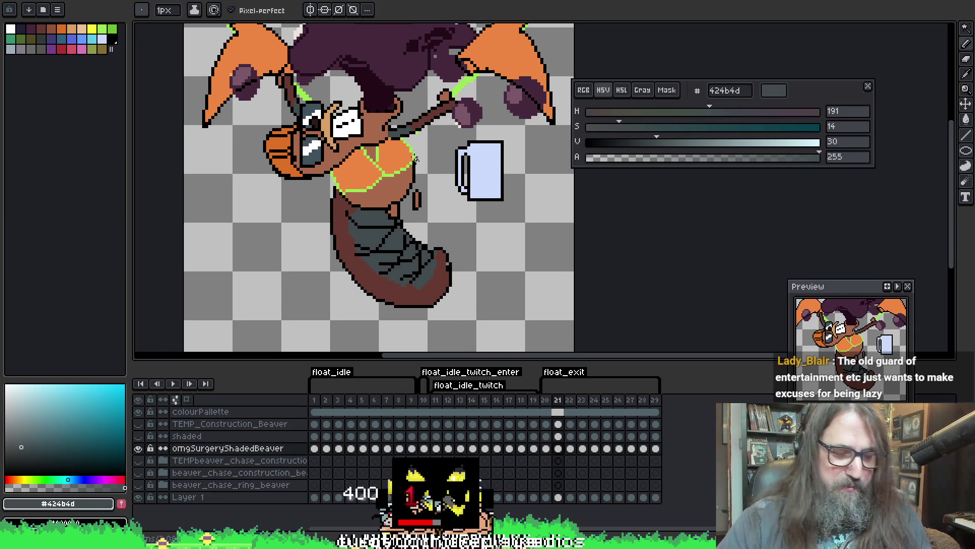
{"action": "key", "text": "Right"}
{"action": "key", "text": "w"}
{"action": "left_click", "coordinate": [361, 259]}
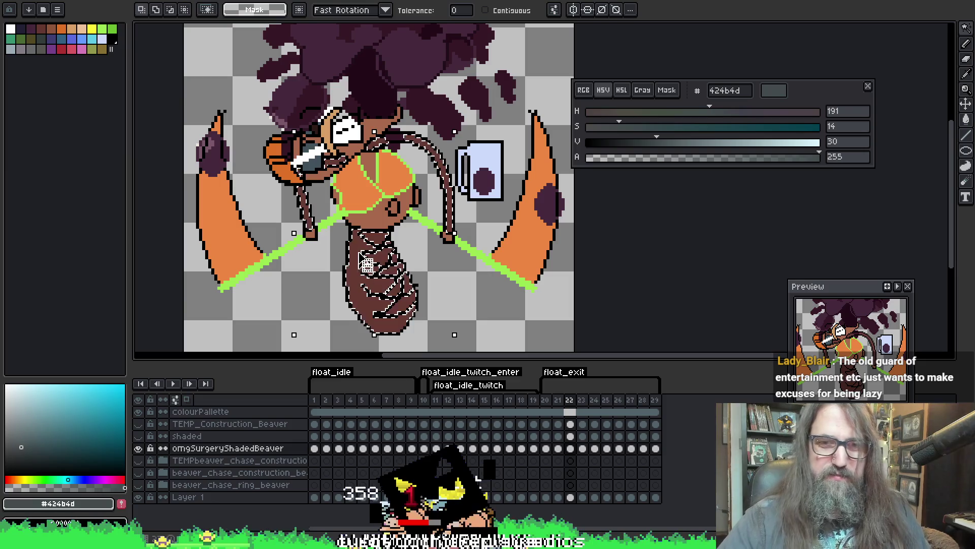
{"action": "key", "text": "b"}
{"action": "mouse_move", "coordinate": [362, 259]}
{"action": "left_mouse_down"}
{"action": "mouse_move", "coordinate": [386, 295]}
{"action": "mouse_move", "coordinate": [264, 180]}
{"action": "mouse_move", "coordinate": [303, 193]}
{"action": "left_mouse_up"}
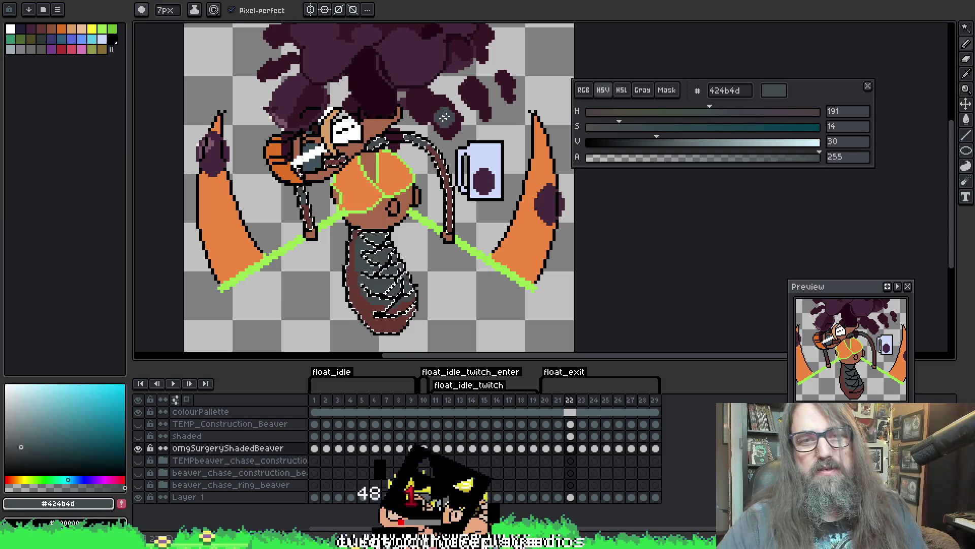
{"action": "key", "text": "e"}
Play the animation twice to review the new shading
{"action": "key", "text": "Right"}
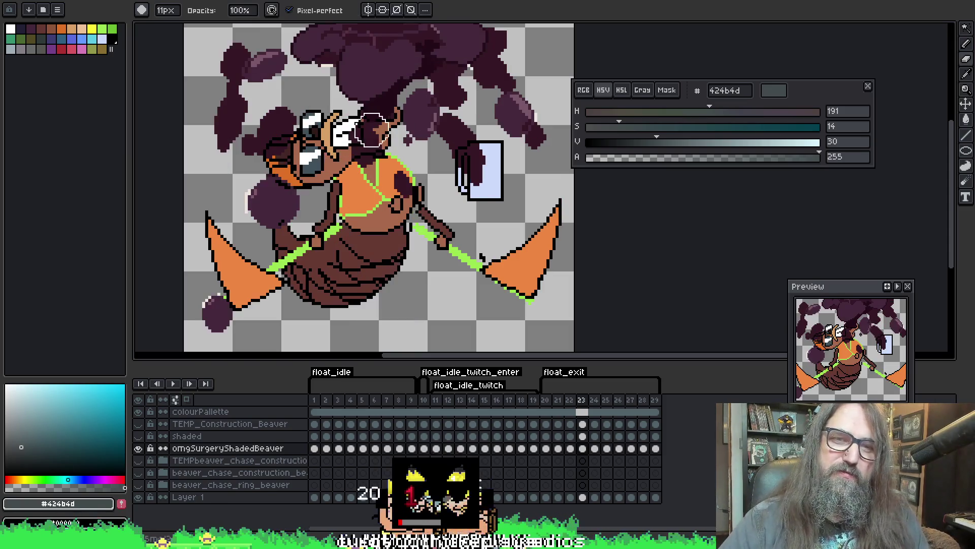
{"action": "key", "text": "Return"}
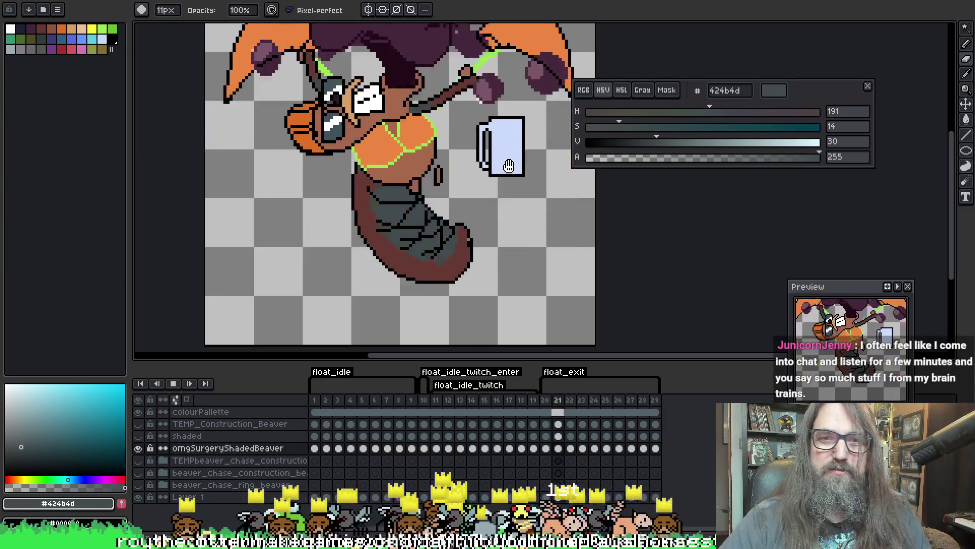
{"action": "key", "text": "Return"}
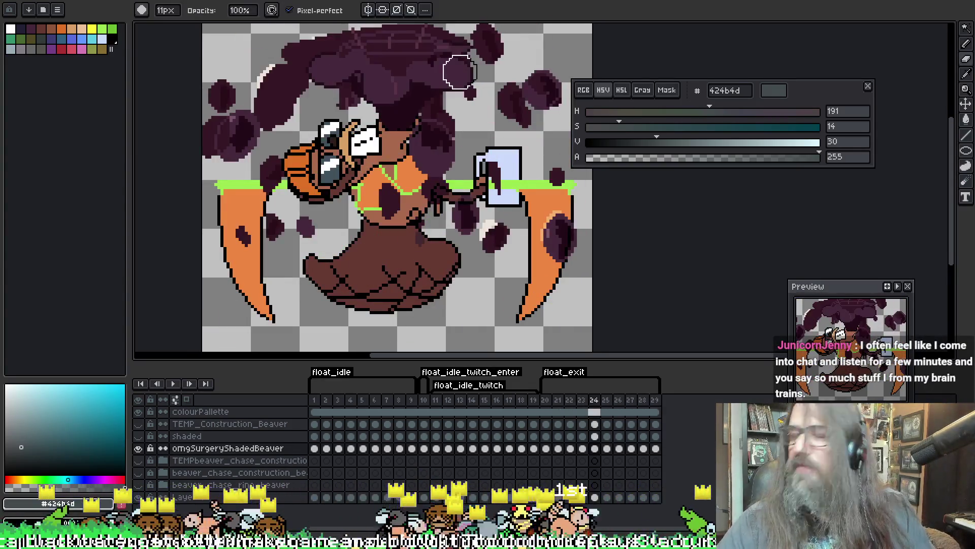
{"action": "key", "text": "Left"}
{"action": "key", "text": "Left"}
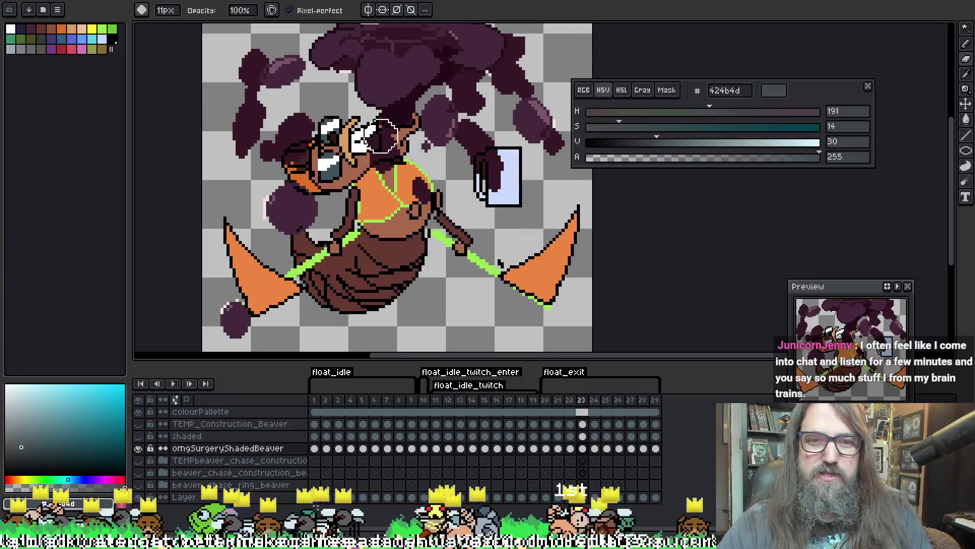
{"action": "key", "text": "Return"}
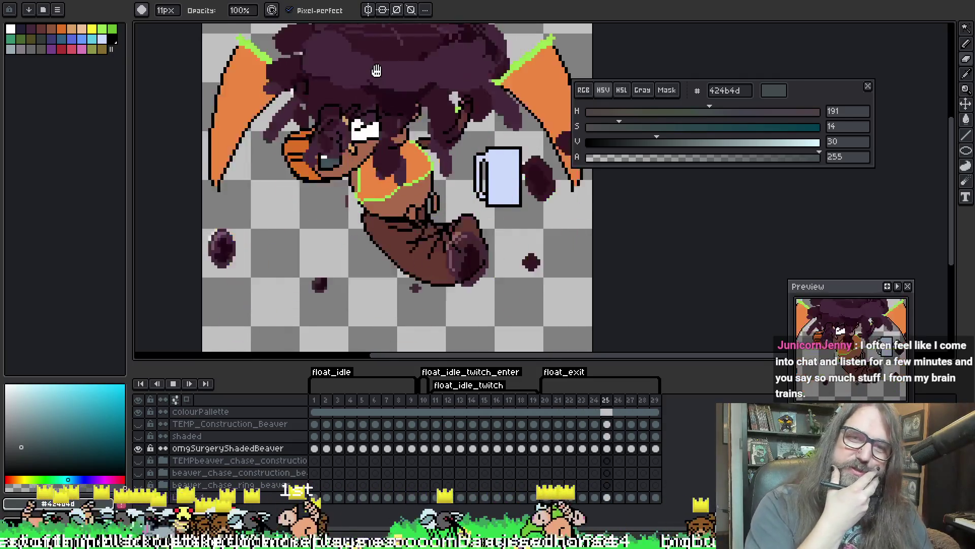
{"action": "key", "text": "Return"}
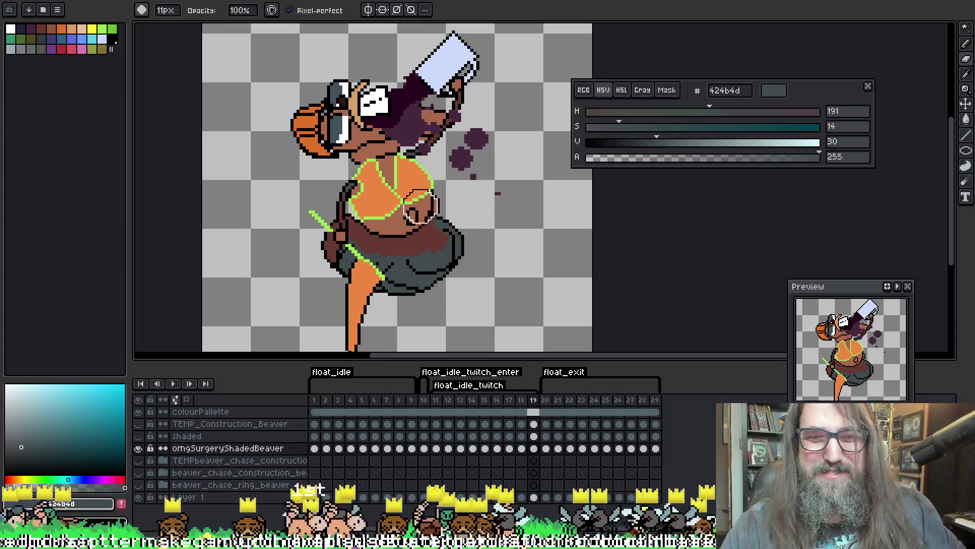
Return to the brush and step forward through frames 20 and 21
{"action": "key", "text": "b"}
{"action": "key", "text": "p"}
{"action": "key", "text": "period"}
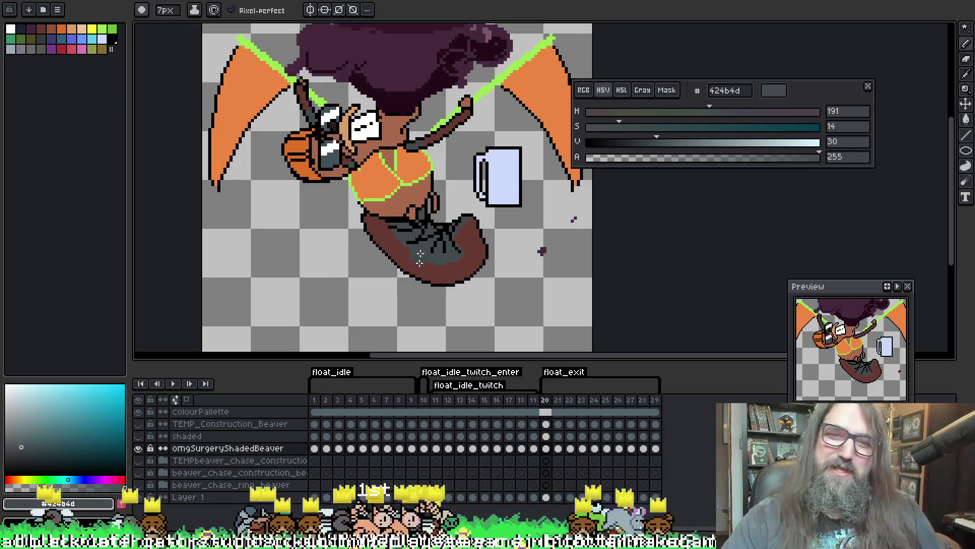
{"action": "key", "text": "i"}
{"action": "key", "text": "Right"}
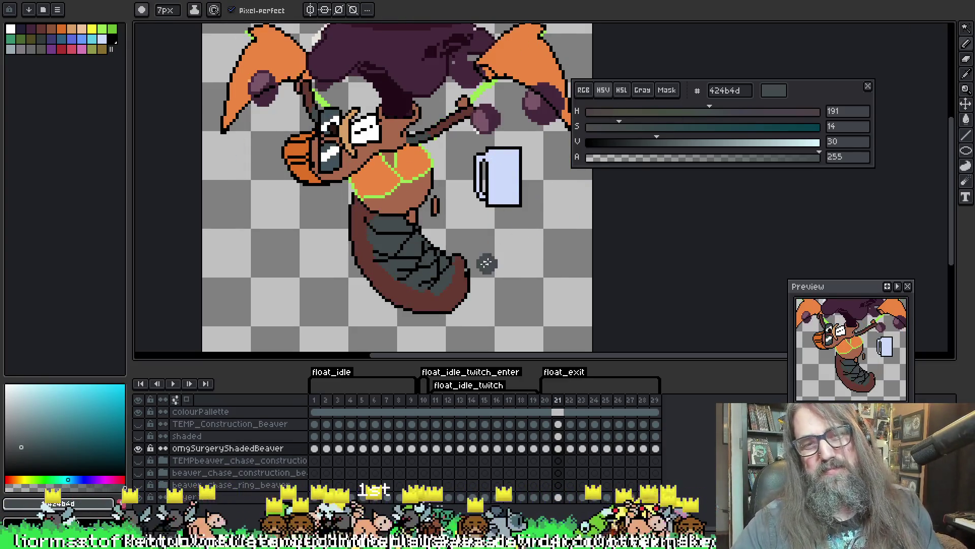
{"action": "key", "text": "Right"}
{"action": "key", "text": "Left"}
{"action": "key", "text": "Right"}
{"action": "key", "text": "Left"}
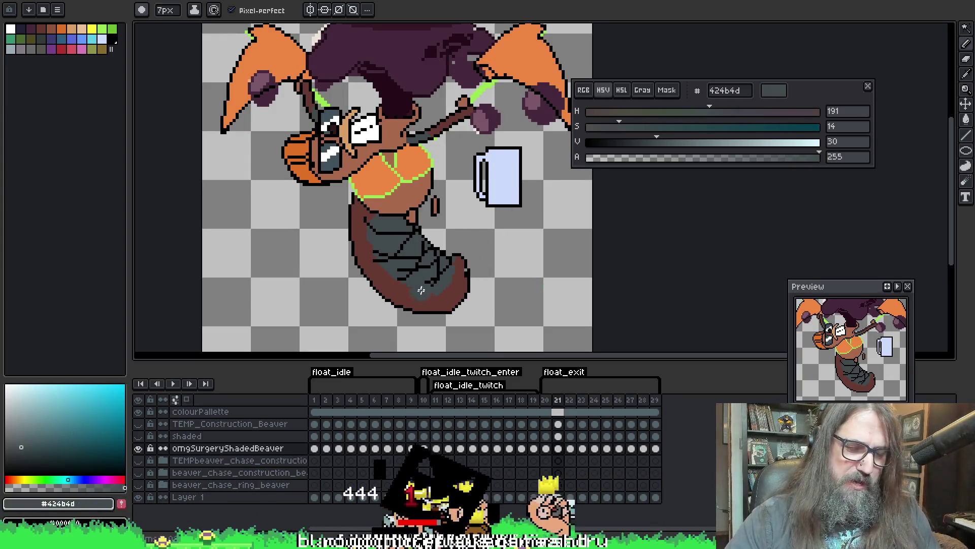
{"action": "key", "text": "minus"}
{"action": "key", "text": "minus"}
{"action": "key", "text": "minus"}
{"action": "key", "text": "minus"}
{"action": "left_click", "coordinate": [462, 278], "text": "alt"}
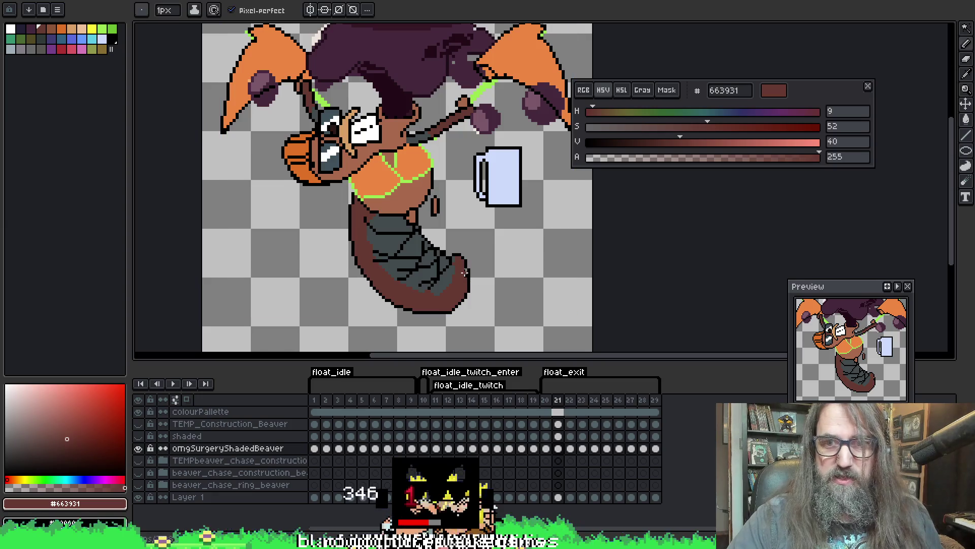
{"action": "key", "text": "ctrl"}
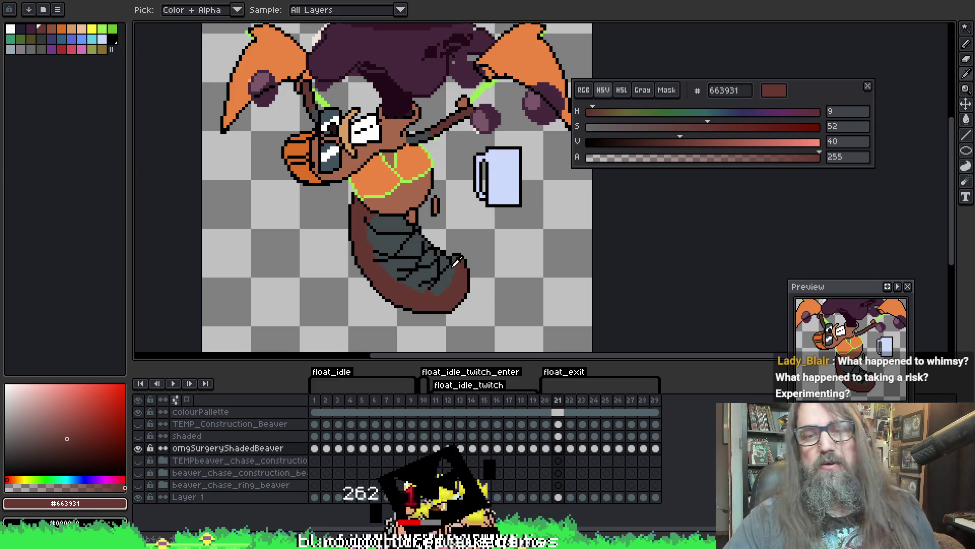
{"action": "left_click", "coordinate": [452, 265], "text": "alt"}
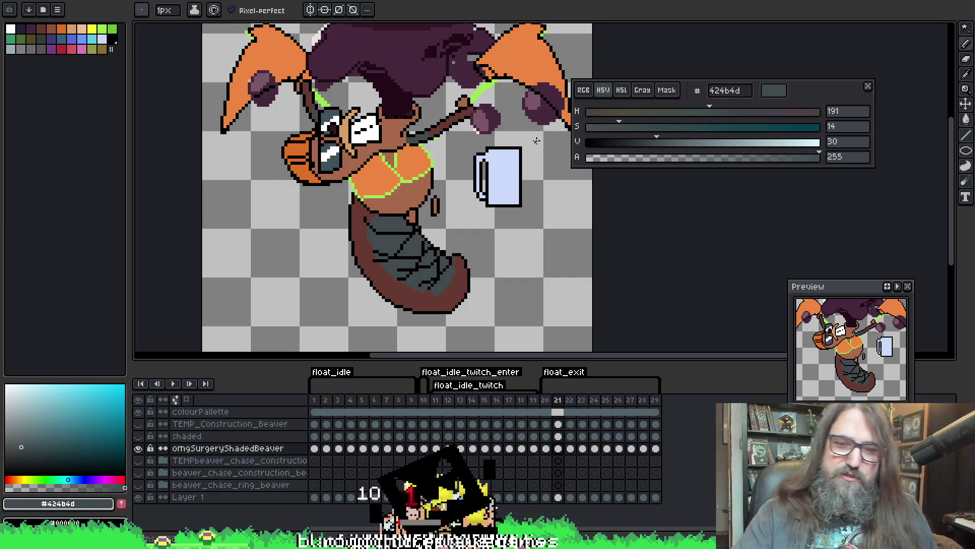
{"action": "left_click_drag", "start_coordinate": [429, 181], "coordinate": [427, 176]}
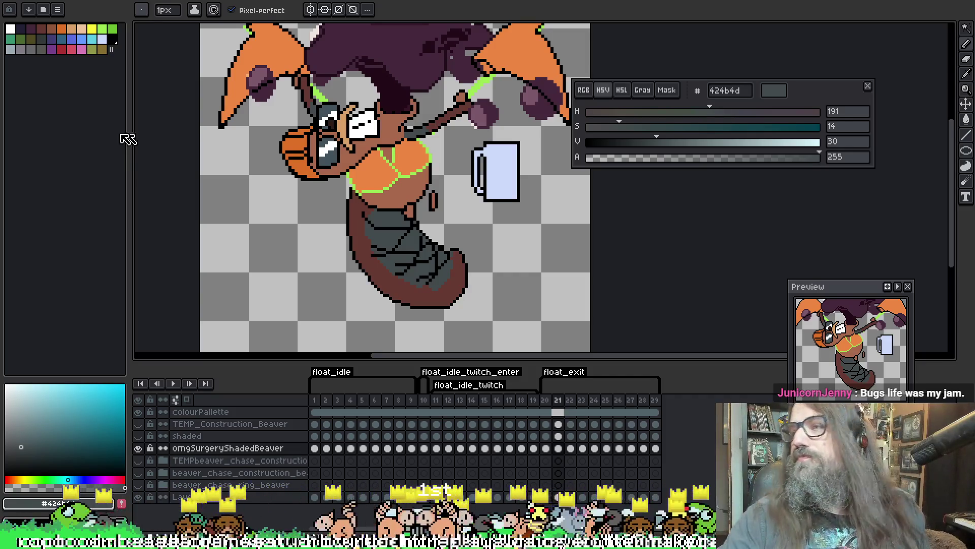
{"action": "scroll", "coordinate": [571, 260], "scroll_direction": "down", "scroll_amount": 1}
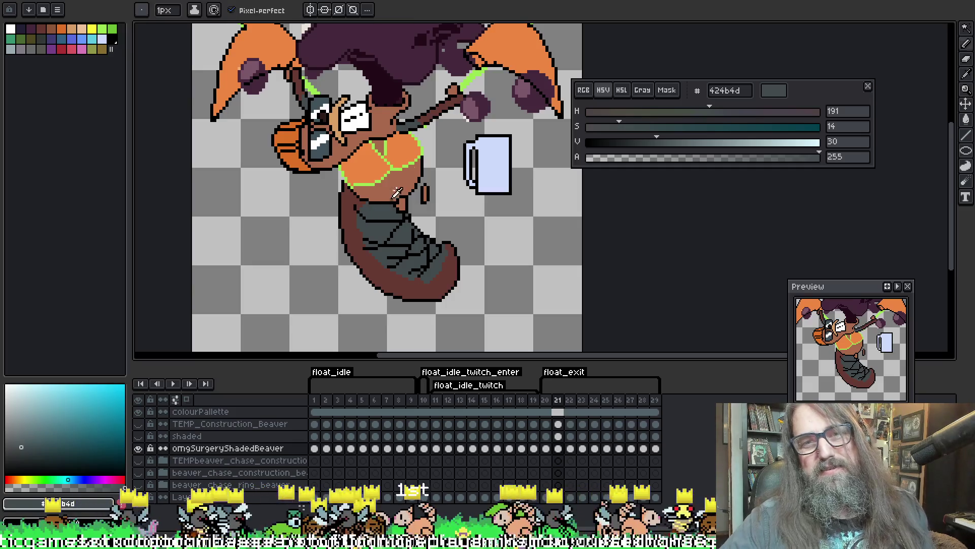
On frame 23, magic-wand the brown body and paint dark grey shading on the lower belly
{"action": "key", "text": "Right"}
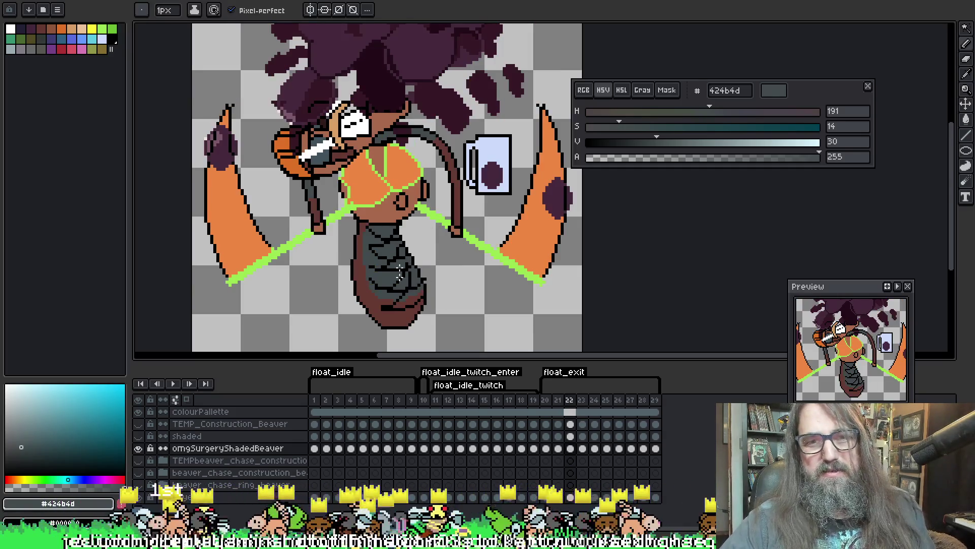
{"action": "key", "text": "Right"}
{"action": "key", "text": "w"}
{"action": "left_click", "coordinate": [413, 190]}
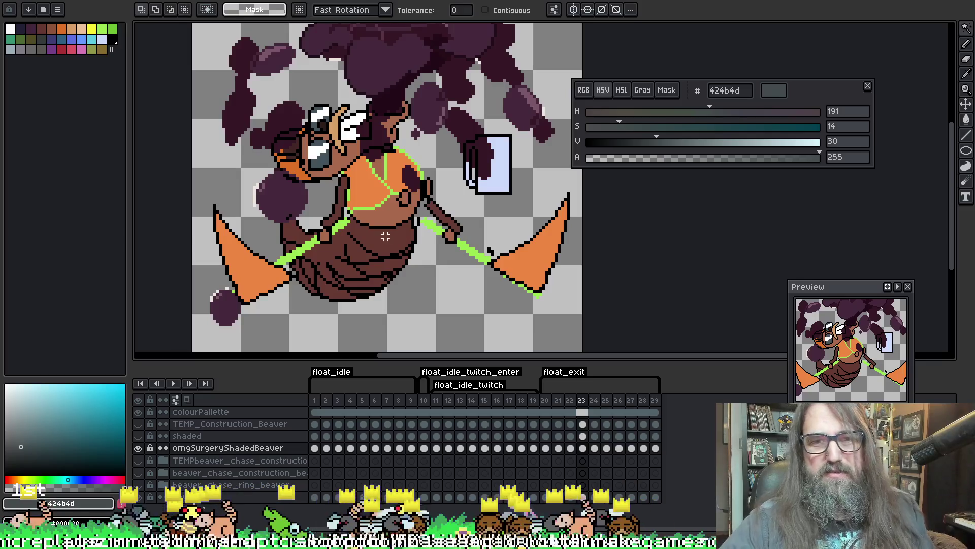
{"action": "key", "text": "b"}
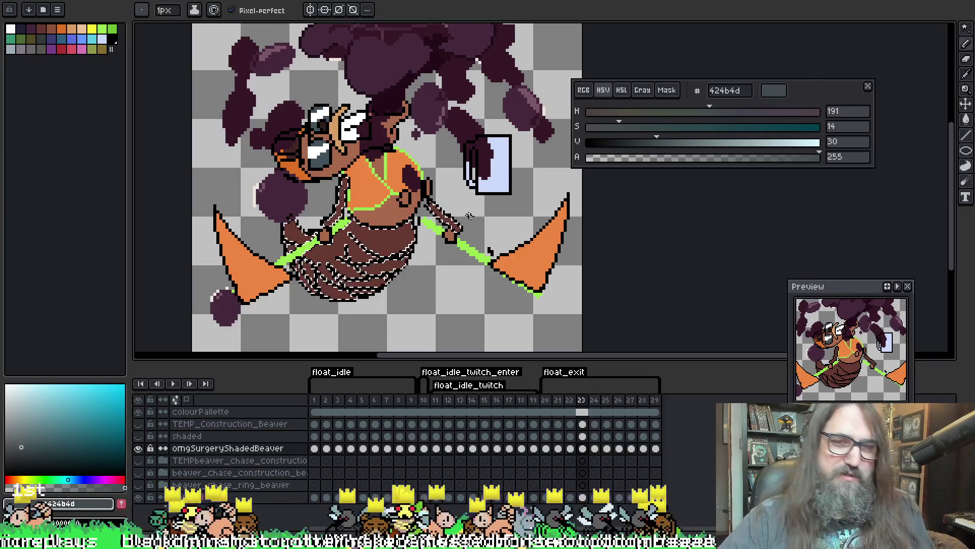
{"action": "left_click_drag", "start_coordinate": [442, 249], "coordinate": [469, 251]}
{"action": "key", "text": "plus"}
{"action": "key", "text": "plus"}
{"action": "key", "text": "plus"}
{"action": "key", "text": "plus"}
{"action": "key", "text": "plus"}
{"action": "key", "text": "plus"}
{"action": "left_click_drag", "start_coordinate": [386, 274], "coordinate": [427, 270]}
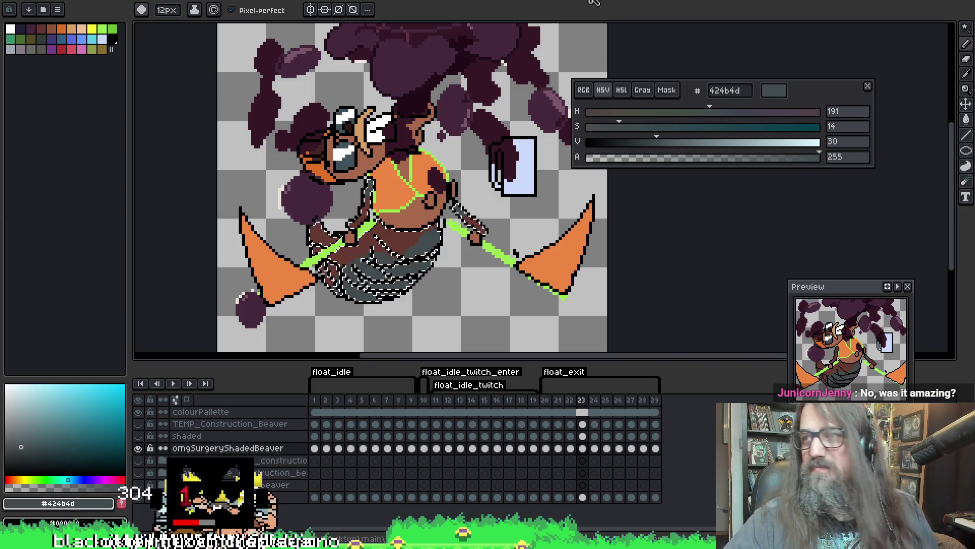
Reposition the view and advance to frame 24
{"action": "key", "text": "space"}
{"action": "left_click_drag", "start_coordinate": [447, 229], "coordinate": [460, 208]}
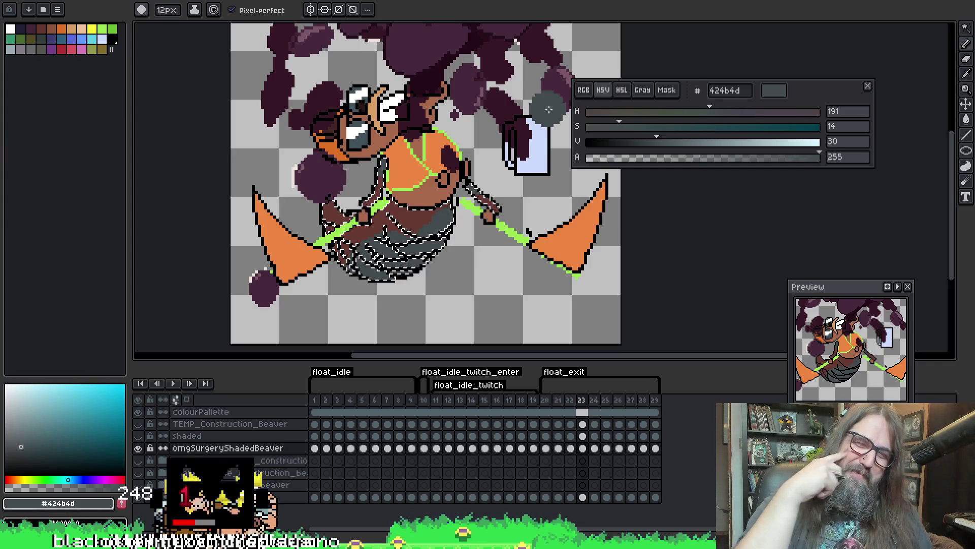
{"action": "key", "text": "space"}
{"action": "left_click_drag", "start_coordinate": [413, 134], "coordinate": [426, 156]}
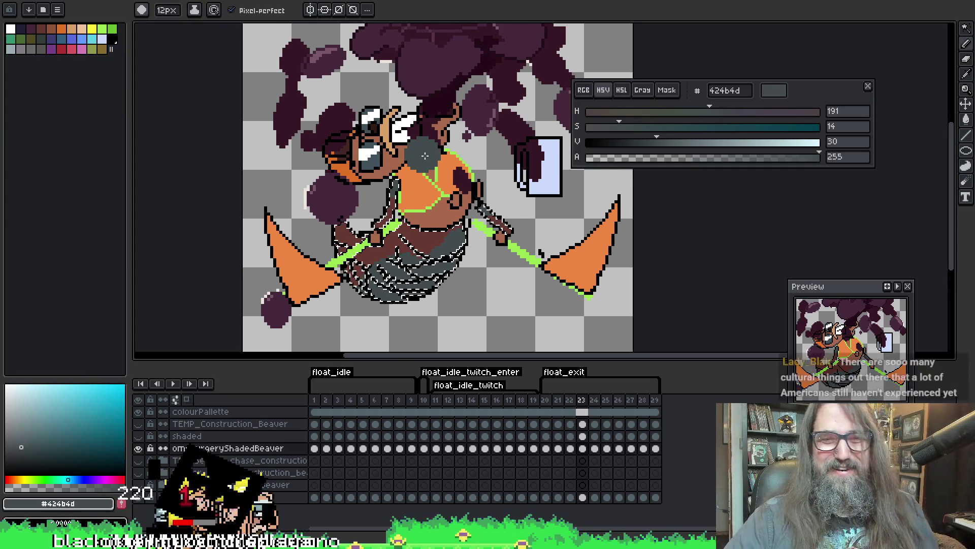
{"action": "key", "text": "Right"}
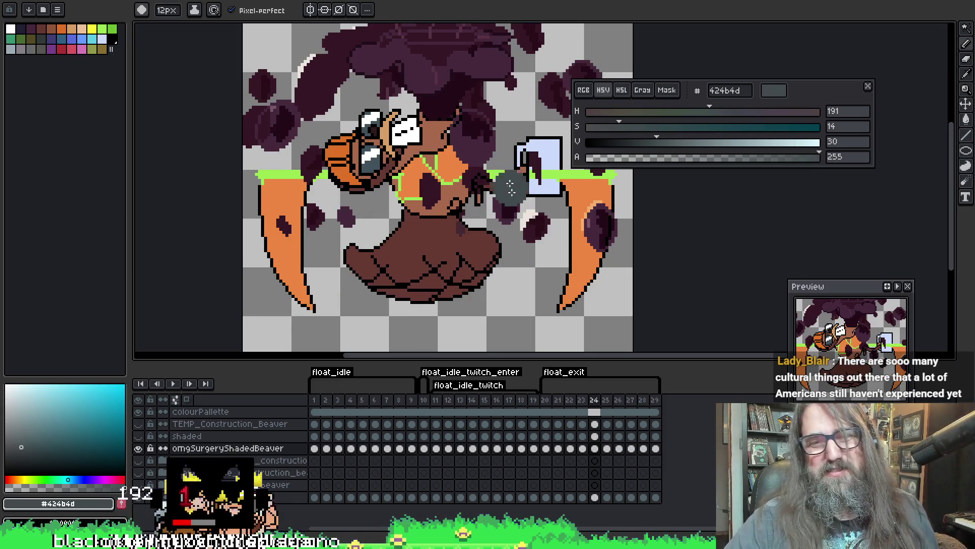
Magic-wand the brown skirt on frame 24 and undo the stray grey strokes
{"action": "key", "text": "w"}
{"action": "left_click", "coordinate": [403, 246]}
{"action": "key", "text": "b"}
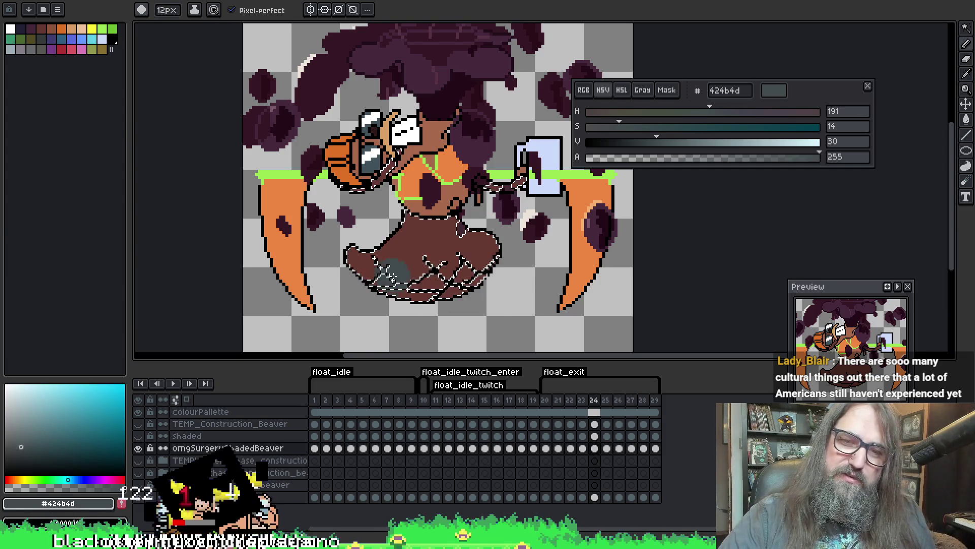
{"action": "key", "text": "ctrl+z"}
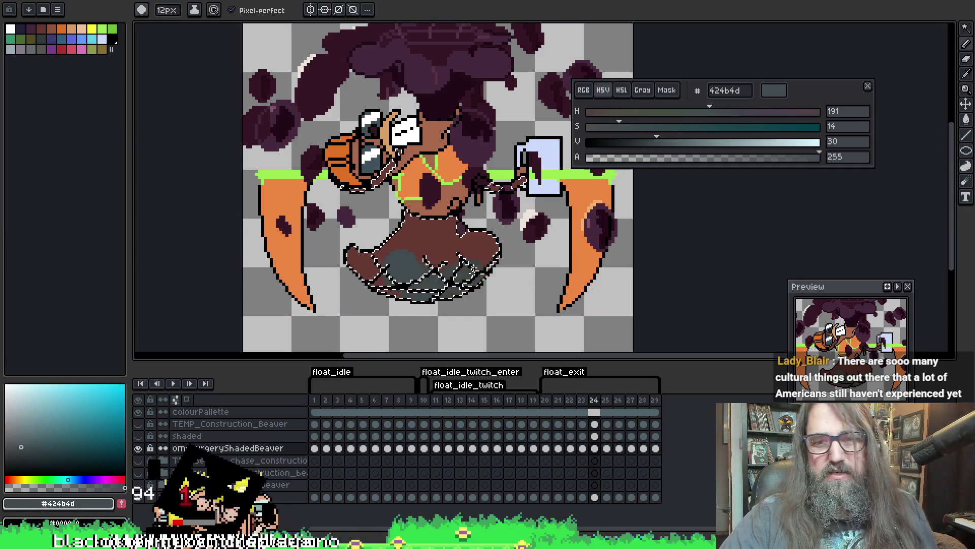
{"action": "key", "text": "ctrl+z"}
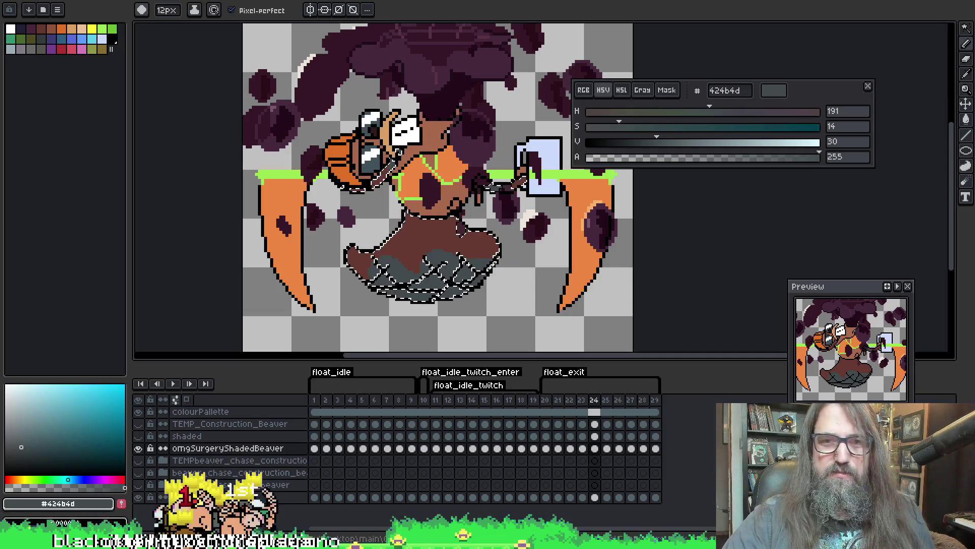
Re-pick dark grey, shade the lower skirt, deselect and go to frame 25
{"action": "left_click_drag", "start_coordinate": [777, 211], "coordinate": [805, 221]}
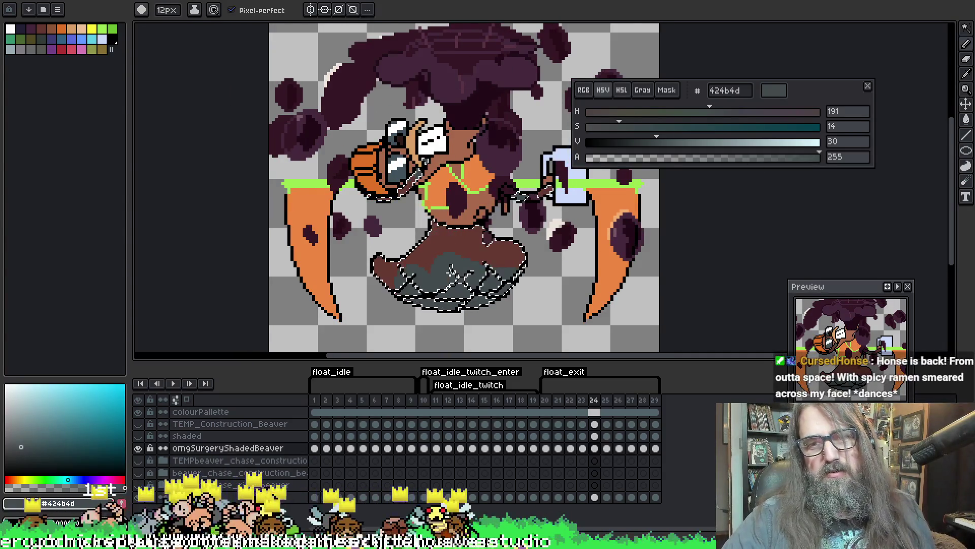
{"action": "left_click", "coordinate": [472, 218], "text": "alt"}
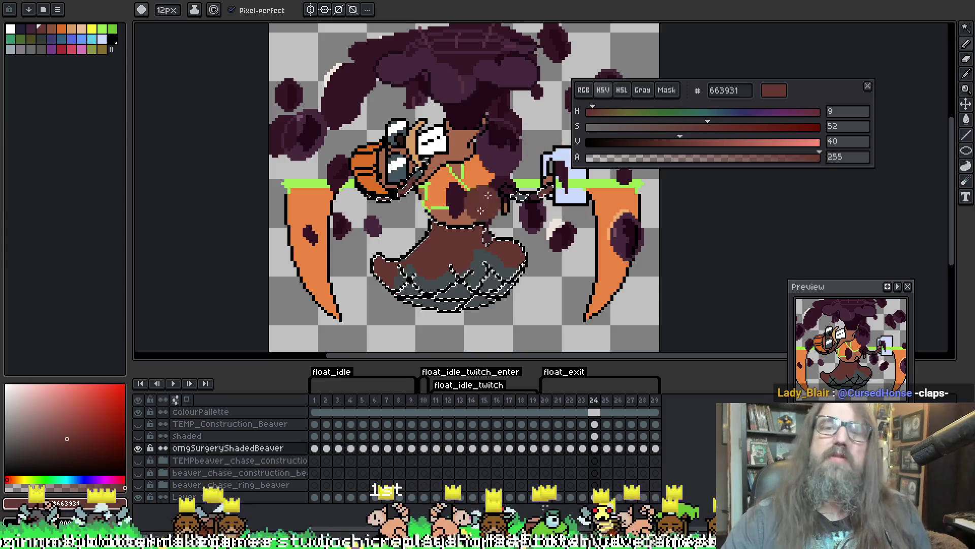
{"action": "left_click", "coordinate": [483, 274], "text": "alt"}
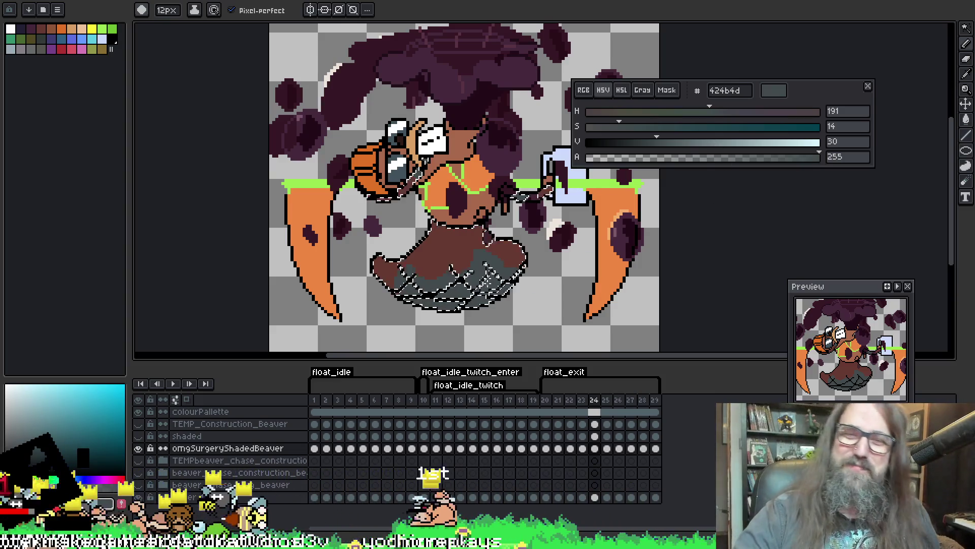
{"action": "left_click_drag", "start_coordinate": [494, 218], "coordinate": [480, 207]}
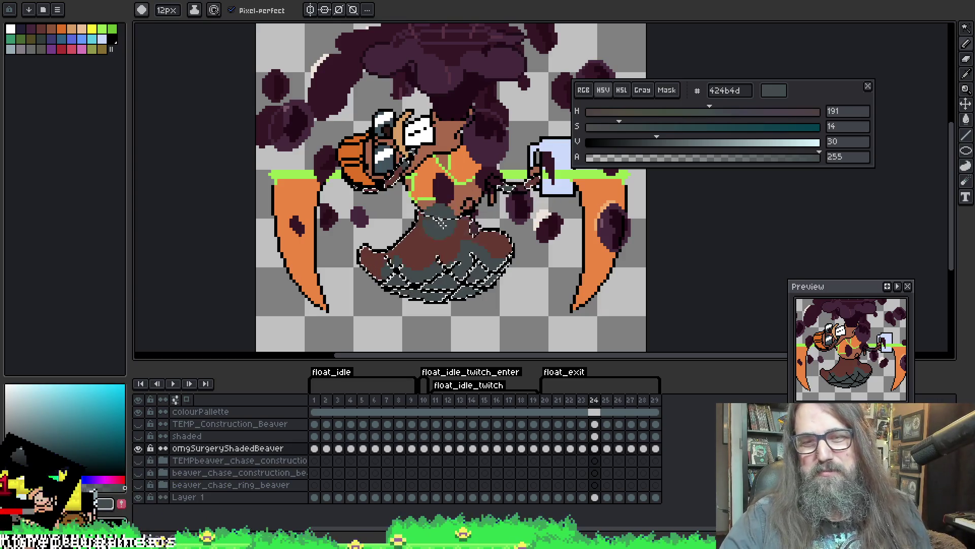
{"action": "left_click_drag", "start_coordinate": [454, 215], "coordinate": [500, 245]}
{"action": "key", "text": "ctrl+d"}
{"action": "key", "text": "Right"}
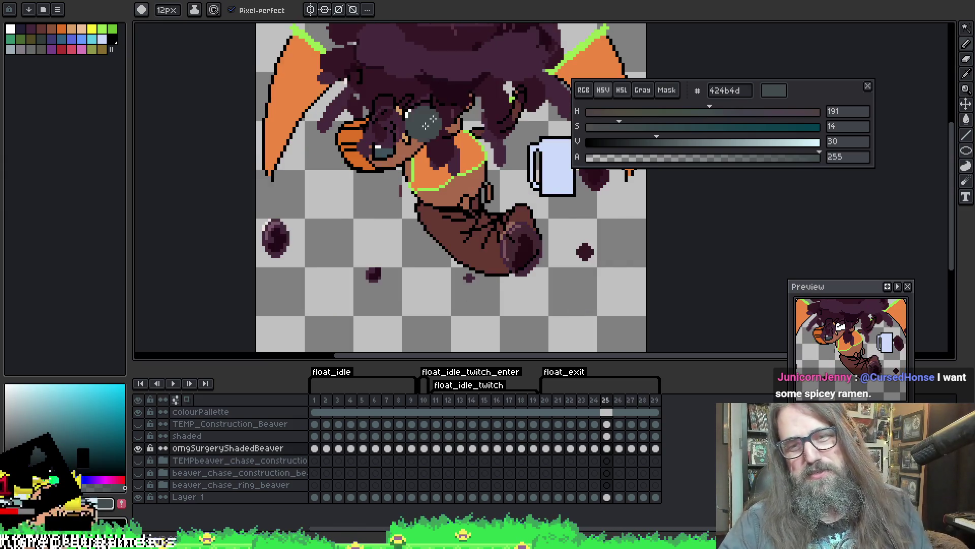
On frame 25, magic-wand the brown leg, paint dark grey shading inside it, then deselect
{"action": "key", "text": "w"}
{"action": "left_click", "coordinate": [474, 226]}
{"action": "key", "text": "b"}
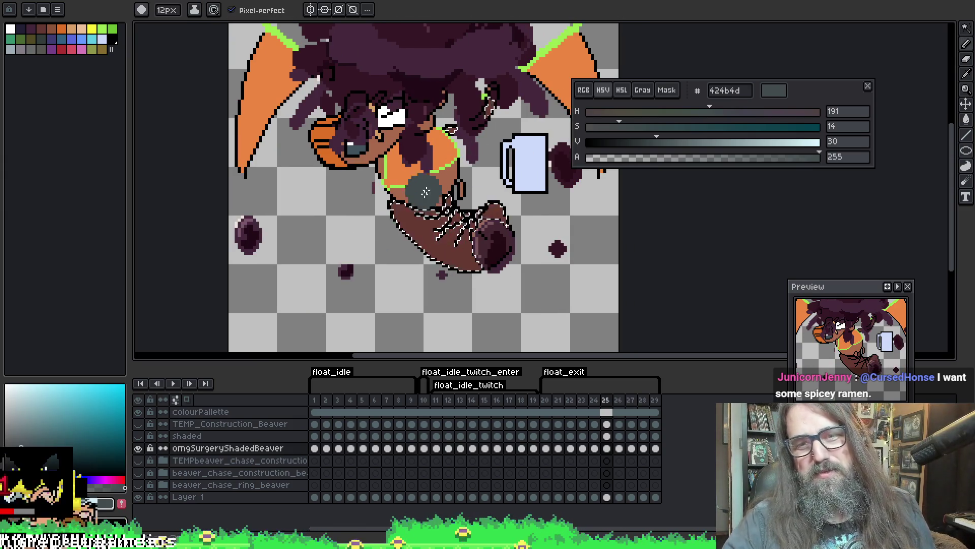
{"action": "left_click_drag", "start_coordinate": [436, 218], "coordinate": [468, 231]}
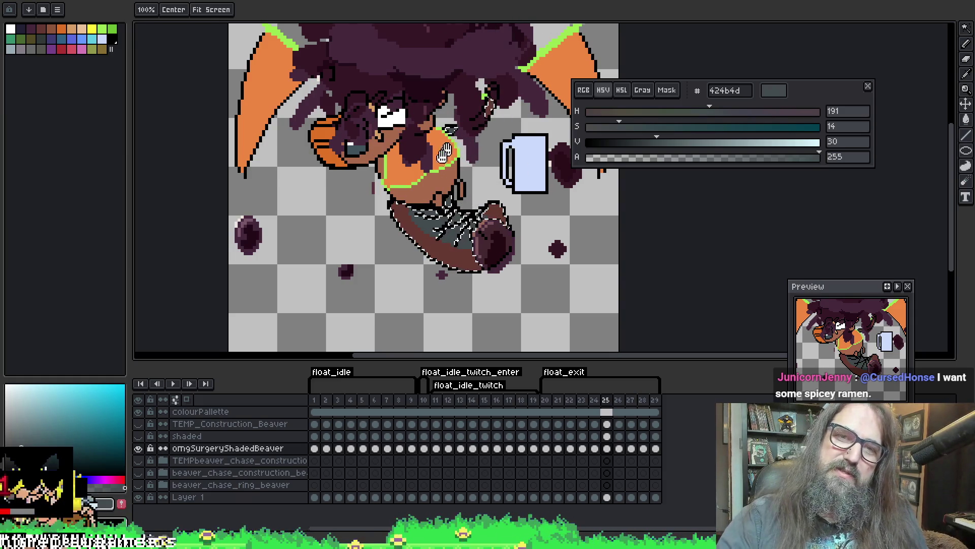
{"action": "left_click_drag", "start_coordinate": [503, 153], "coordinate": [489, 203]}
{"action": "key", "text": "ctrl+d"}
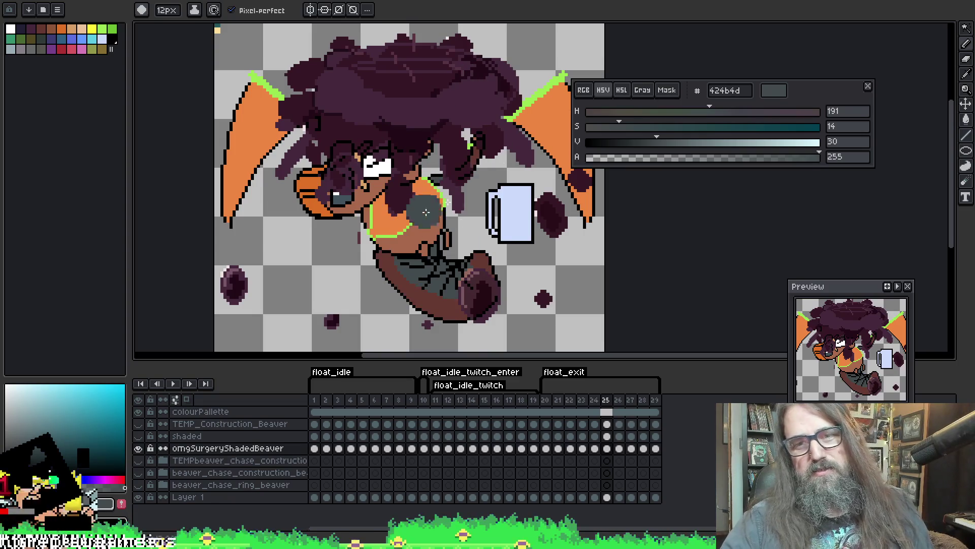
On frame 26, reselect the leg and arm area to shade the body, then deselect
{"action": "key", "text": "Right"}
{"action": "key", "text": "ctrl+shift+d"}
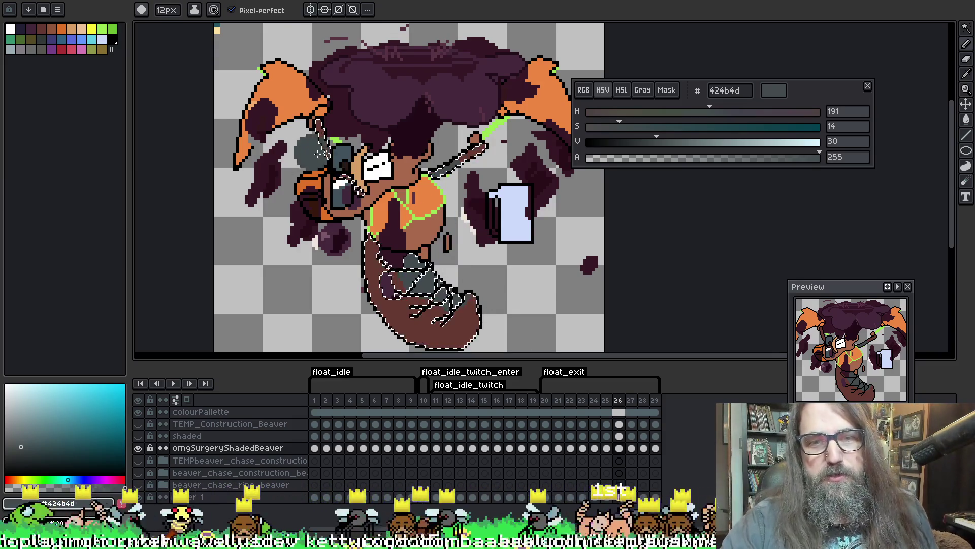
{"action": "key", "text": "ctrl+d"}
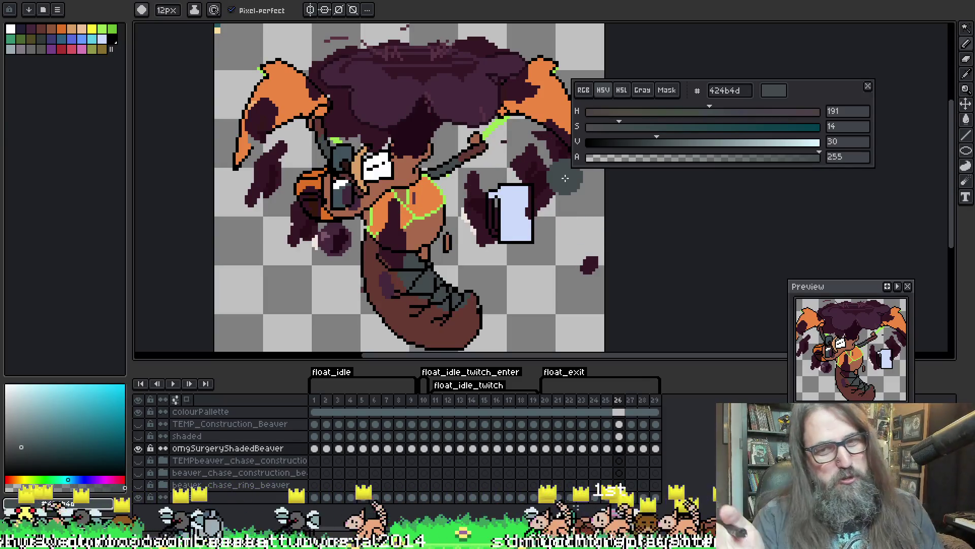
On frame 27, magic-wand the dark-brown body and brush dark grey 424b4d bands across the belly
{"action": "key", "text": "Right"}
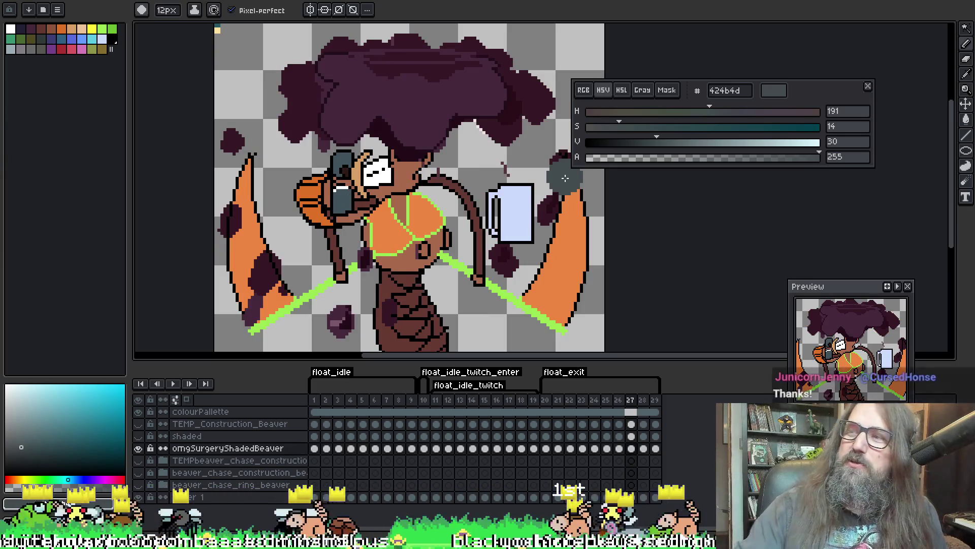
{"action": "scroll", "coordinate": [526, 127], "scroll_direction": "down", "scroll_amount": 1}
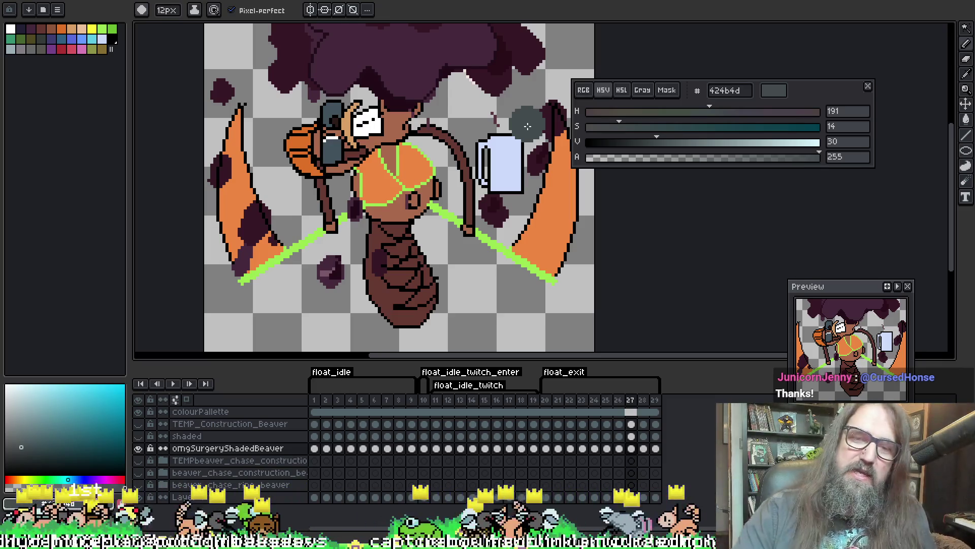
{"action": "key", "text": "w"}
{"action": "left_click", "coordinate": [385, 293]}
{"action": "key", "text": "b"}
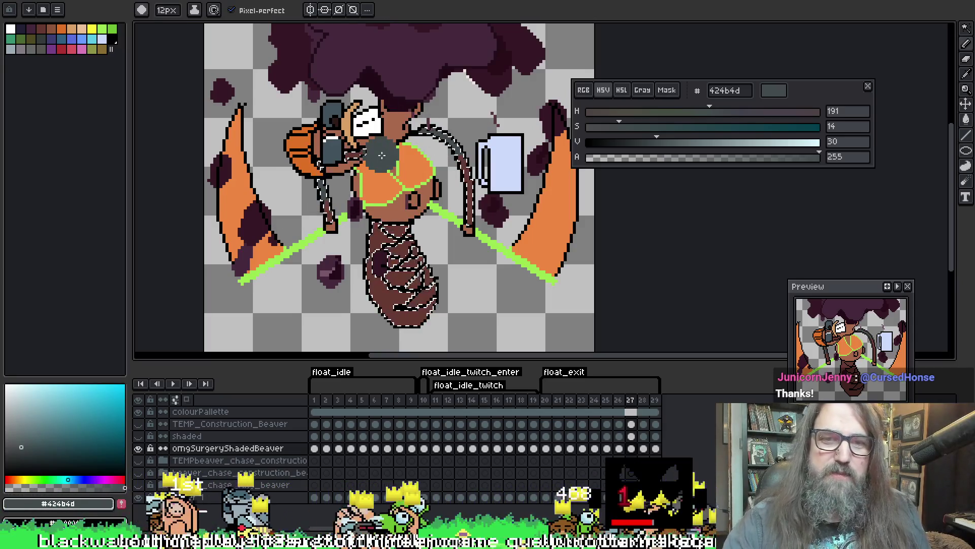
{"action": "left_click_drag", "start_coordinate": [436, 255], "coordinate": [405, 247]}
{"action": "left_click_drag", "start_coordinate": [407, 239], "coordinate": [401, 269]}
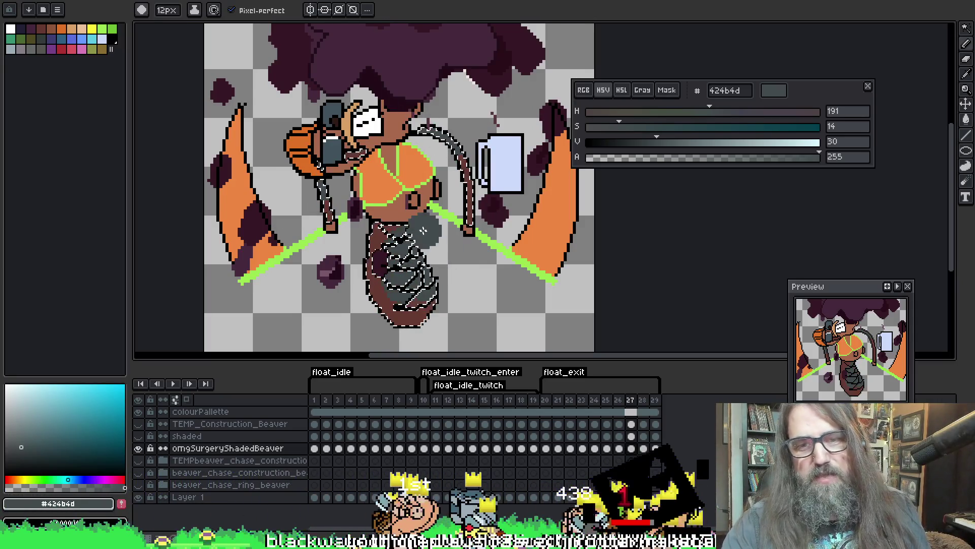
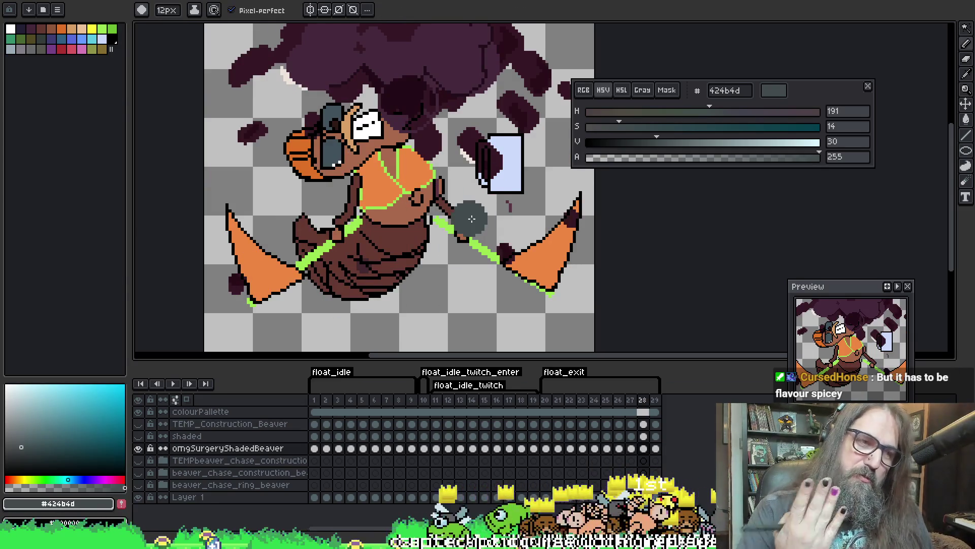
On frame 28, select the dark belly and tail and paint them dark grey #424b4d
{"action": "mouse_move", "coordinate": [494, 169]}
{"action": "left_mouse_down"}
{"action": "mouse_move", "coordinate": [503, 148]}
{"action": "mouse_move", "coordinate": [507, 160]}
{"action": "left_mouse_up"}
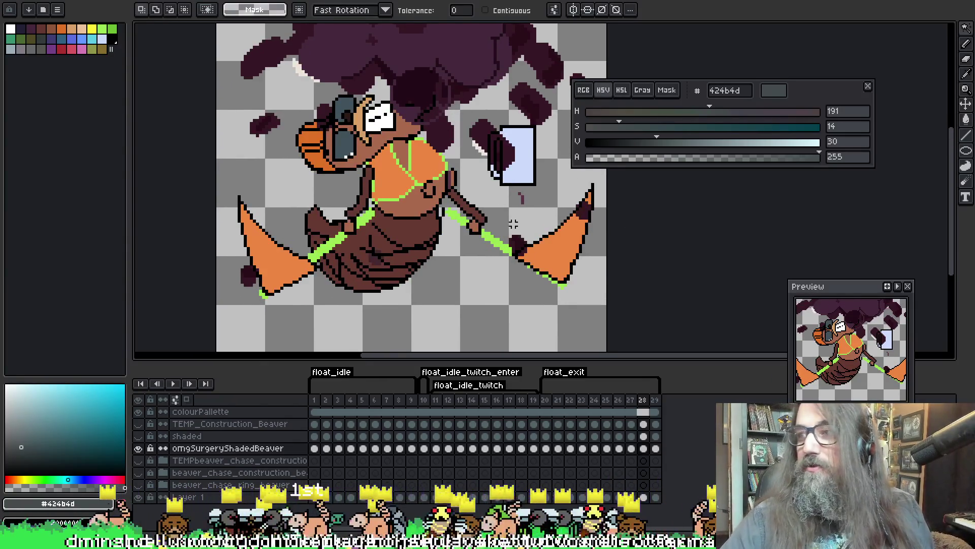
{"action": "left_click", "coordinate": [425, 220]}
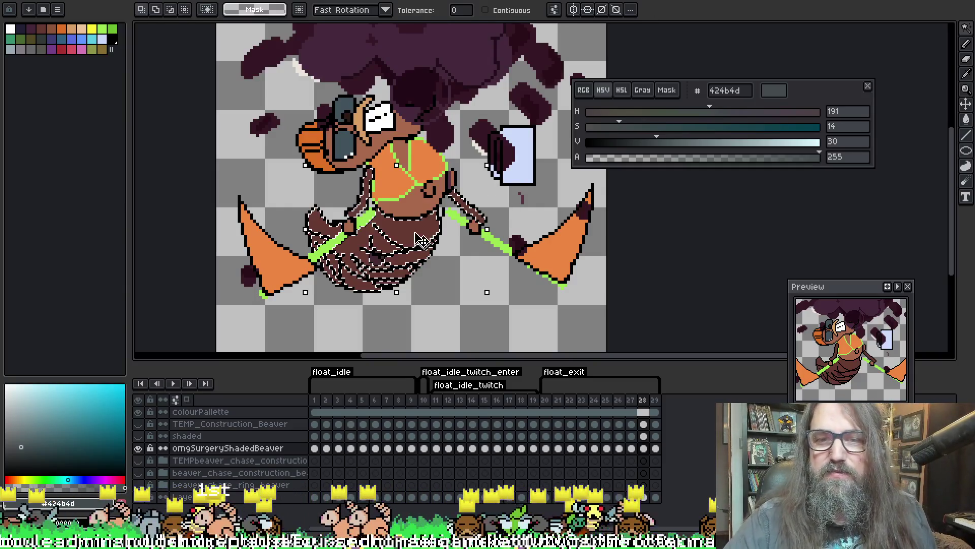
{"action": "key", "text": "b"}
{"action": "left_click_drag", "start_coordinate": [333, 275], "coordinate": [314, 218]}
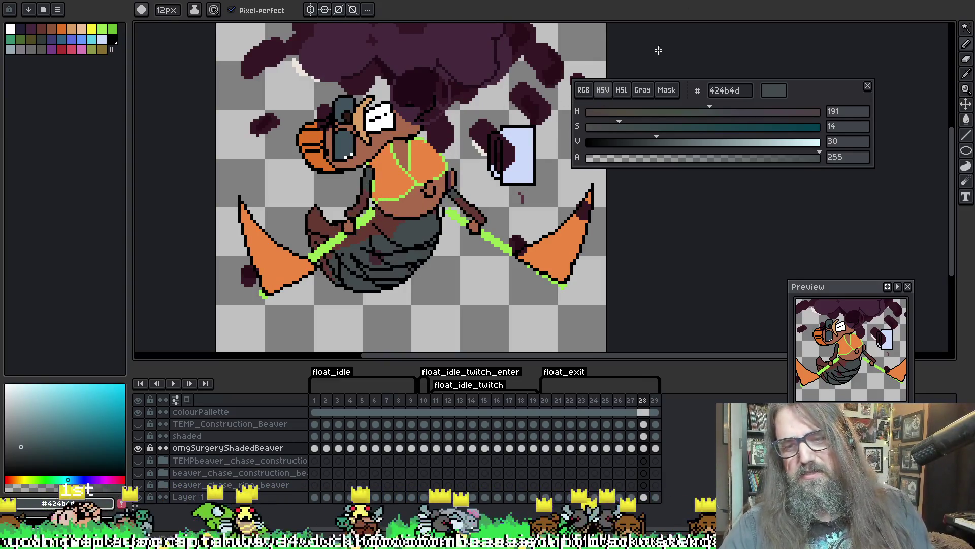
Finish frame 29's dark grey tail, clear the selection, and play the animation
{"action": "key", "text": "Right"}
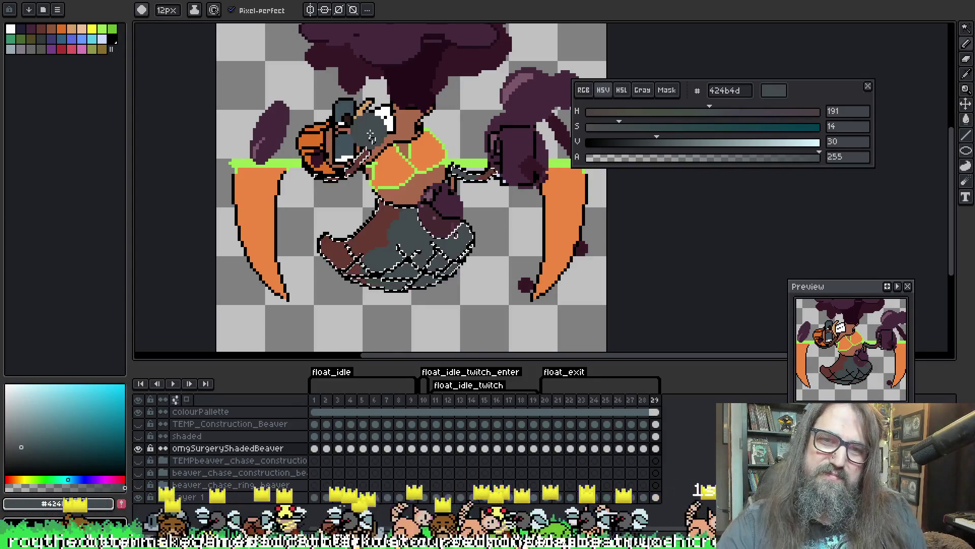
{"action": "key", "text": "ctrl+d"}
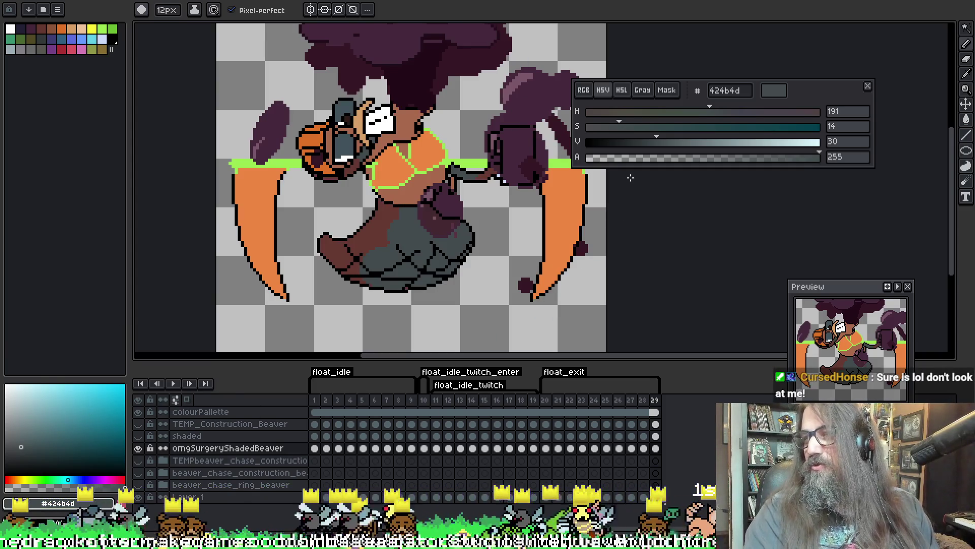
{"action": "left_click_drag", "start_coordinate": [629, 204], "coordinate": [711, 214]}
{"action": "key", "text": "Return"}
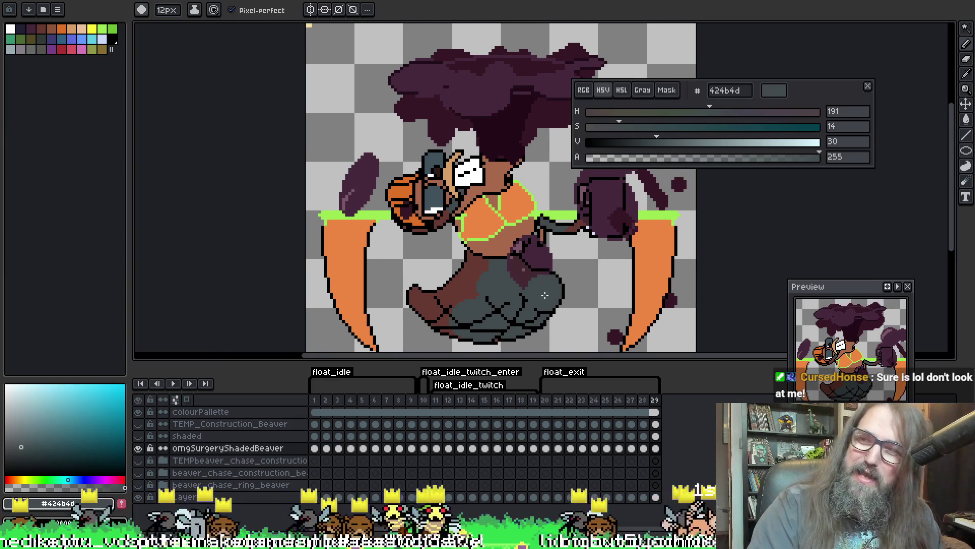
Stop the float playback and switch to the rotate_idle/rotate_exit beaver sprite
{"action": "scroll", "coordinate": [610, 295], "scroll_direction": "down", "scroll_amount": 3}
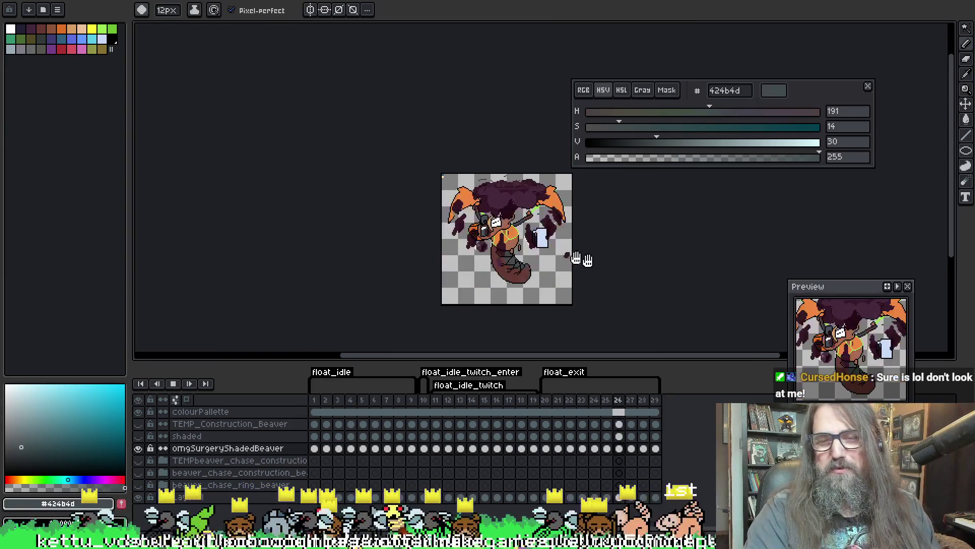
{"action": "scroll", "coordinate": [584, 264], "scroll_direction": "up", "scroll_amount": 3}
{"action": "scroll", "coordinate": [581, 268], "scroll_direction": "down", "scroll_amount": 2}
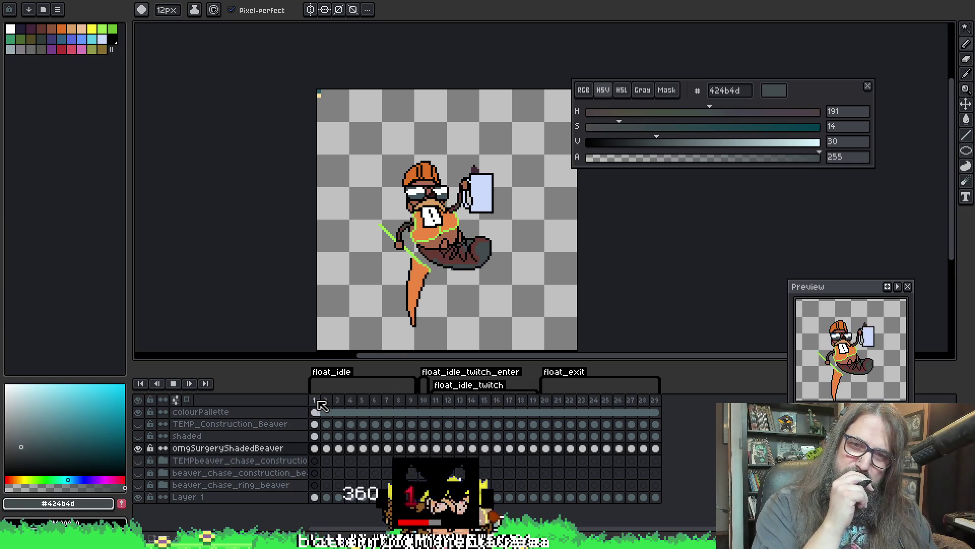
{"action": "key", "text": "Return"}
{"action": "key", "text": "Return"}
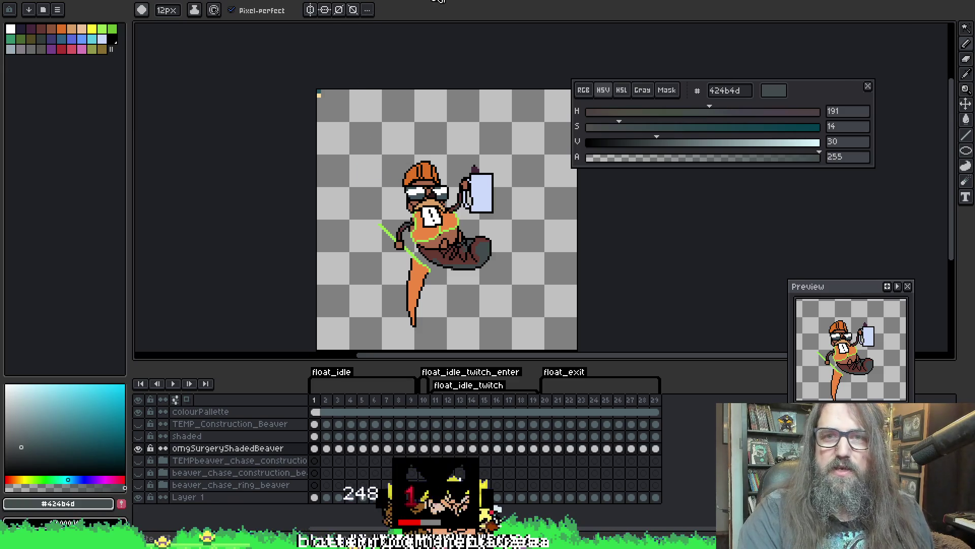
{"action": "key", "text": "ctrl+Tab"}
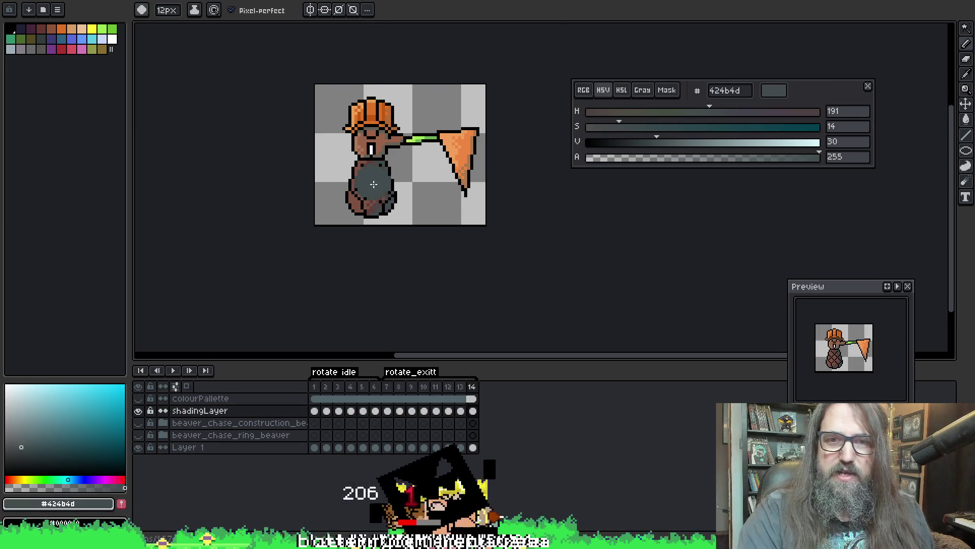
Eyedrop brown 7e5341 from the rotate sprite's body and return to the float beaver sprite
{"action": "scroll", "coordinate": [384, 162], "scroll_direction": "up", "scroll_amount": 2}
{"action": "left_click", "coordinate": [344, 157], "text": "alt"}
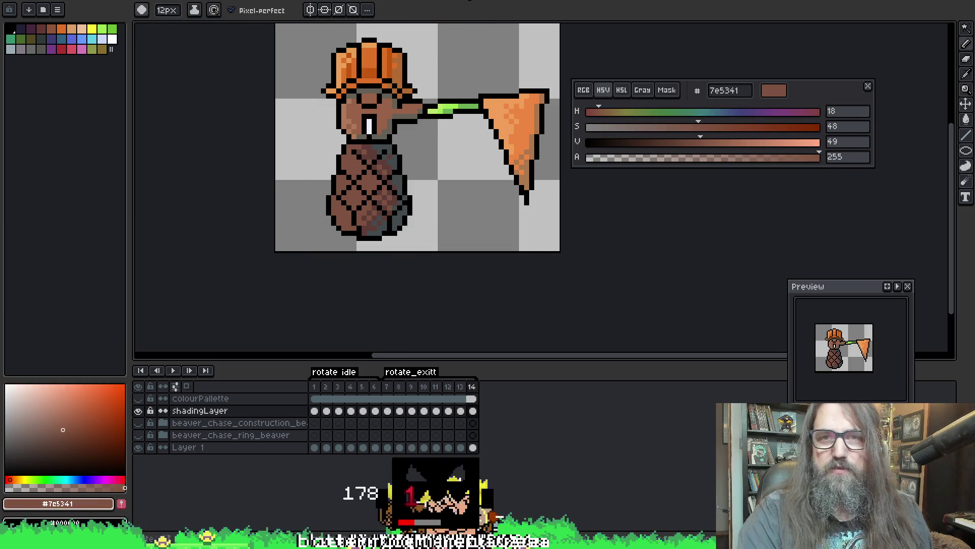
{"action": "key", "text": "ctrl+Tab"}
{"action": "scroll", "coordinate": [402, 219], "scroll_direction": "up", "scroll_amount": 1}
{"action": "scroll", "coordinate": [402, 218], "scroll_direction": "down", "scroll_amount": 1}
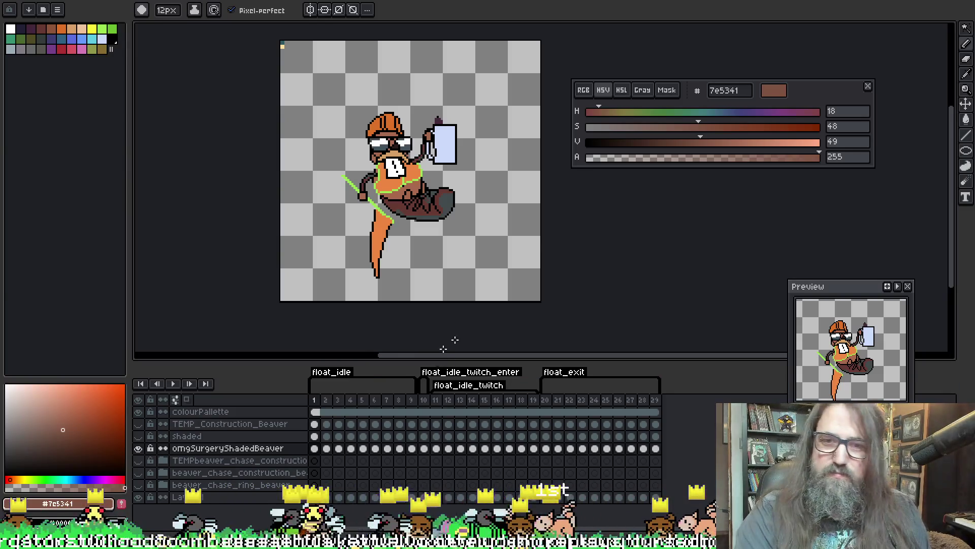
{"action": "scroll", "coordinate": [390, 196], "scroll_direction": "up", "scroll_amount": 2}
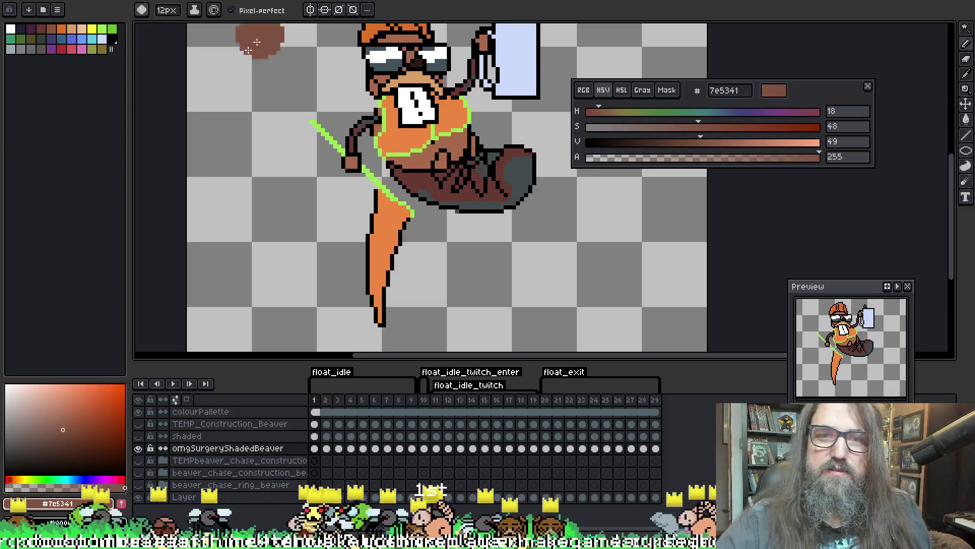
On frame 1, magic-wand the dark tail and belly and paint them brown 7e5341
{"action": "left_click_drag", "start_coordinate": [464, 186], "coordinate": [475, 248]}
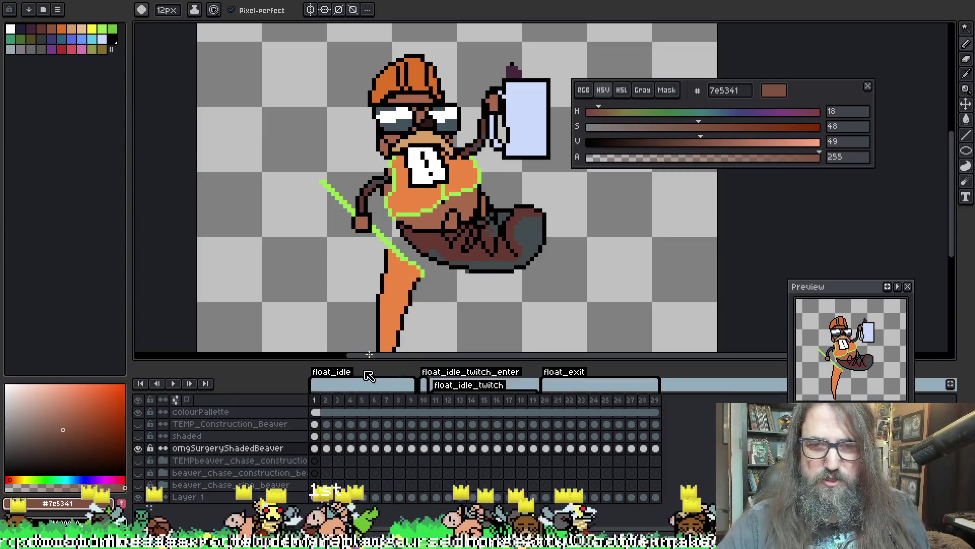
{"action": "key", "text": "w"}
{"action": "scroll", "coordinate": [287, 214], "scroll_direction": "right", "scroll_amount": 3}
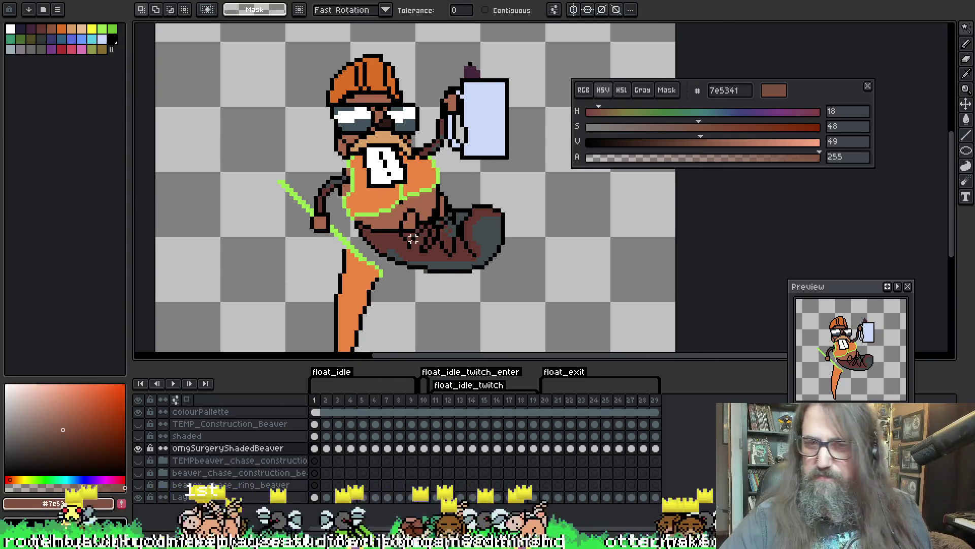
{"action": "left_click", "coordinate": [397, 238]}
{"action": "key", "text": "b"}
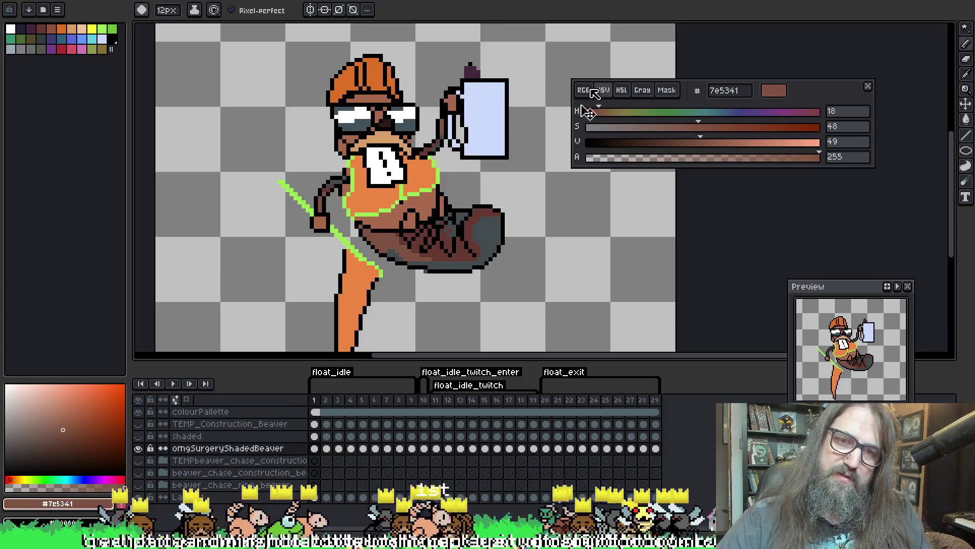
On frame 2, select the dark tail pixels and reshade them brown
{"action": "key", "text": "period"}
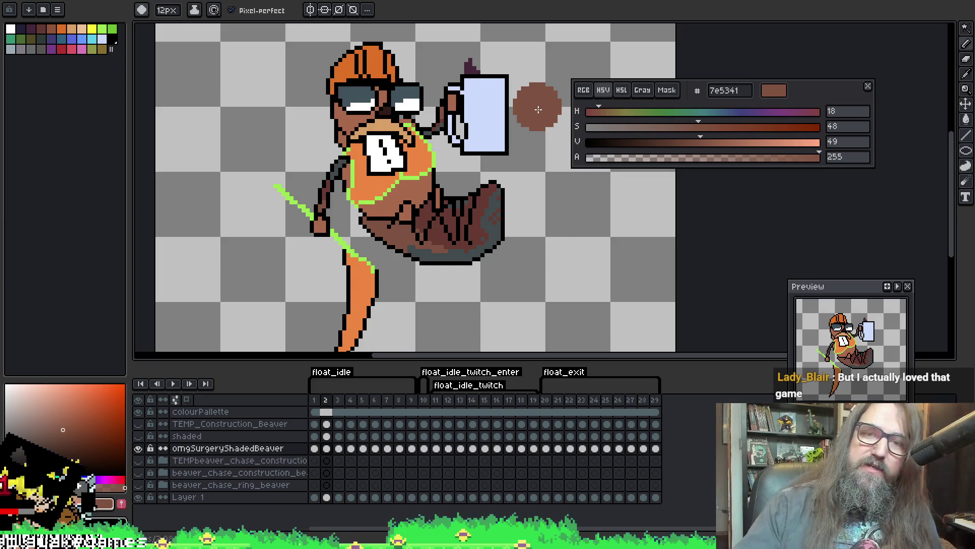
{"action": "key", "text": "w"}
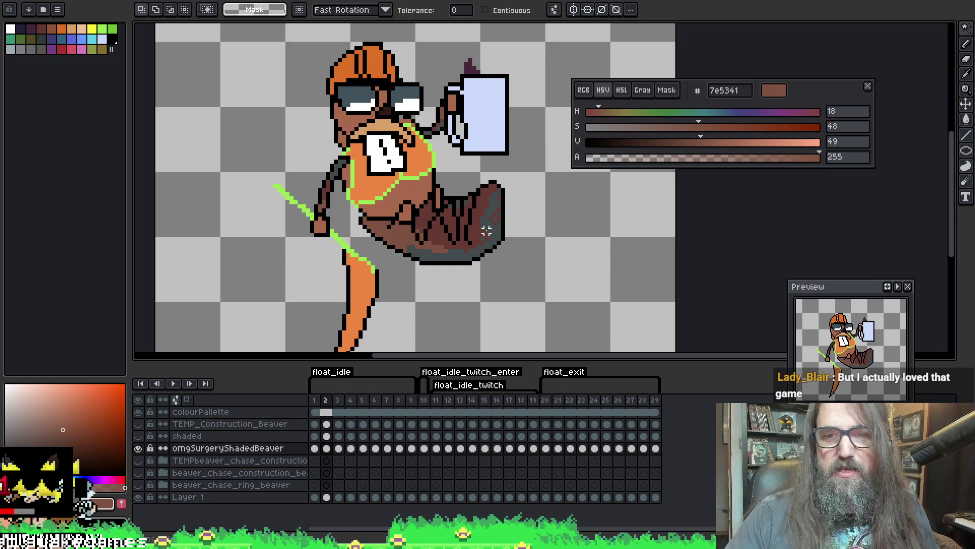
{"action": "left_click", "coordinate": [486, 231]}
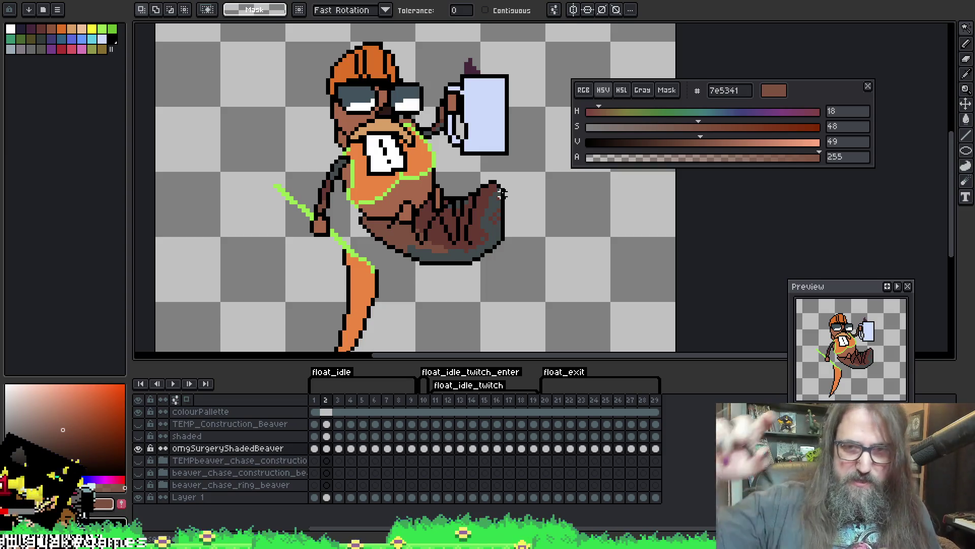
{"action": "left_click_drag", "start_coordinate": [488, 228], "coordinate": [492, 228]}
{"action": "left_click", "coordinate": [492, 227]}
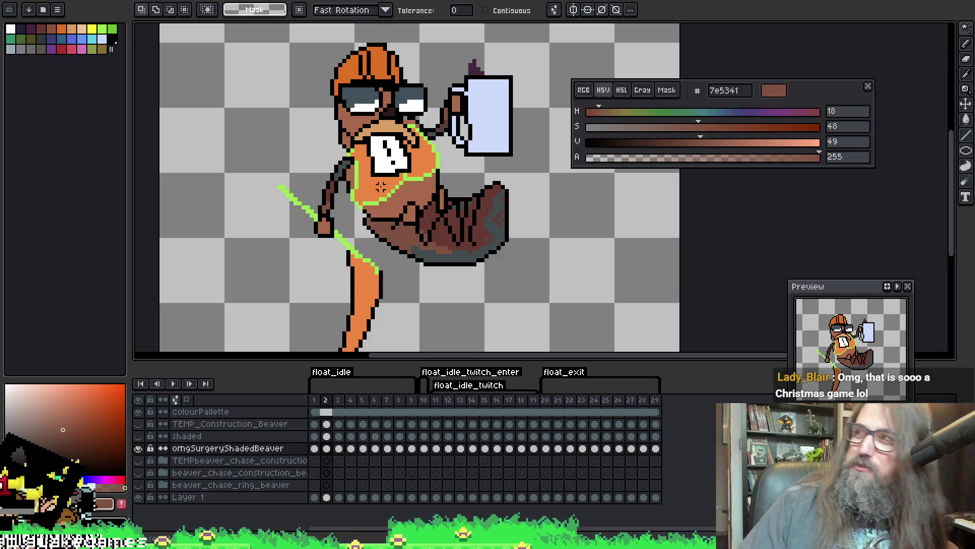
Advance to frame 3 and magic-wand its dark-brown arm and tail pixels
{"action": "key", "text": "Right"}
{"action": "left_click_drag", "start_coordinate": [483, 251], "coordinate": [457, 244]}
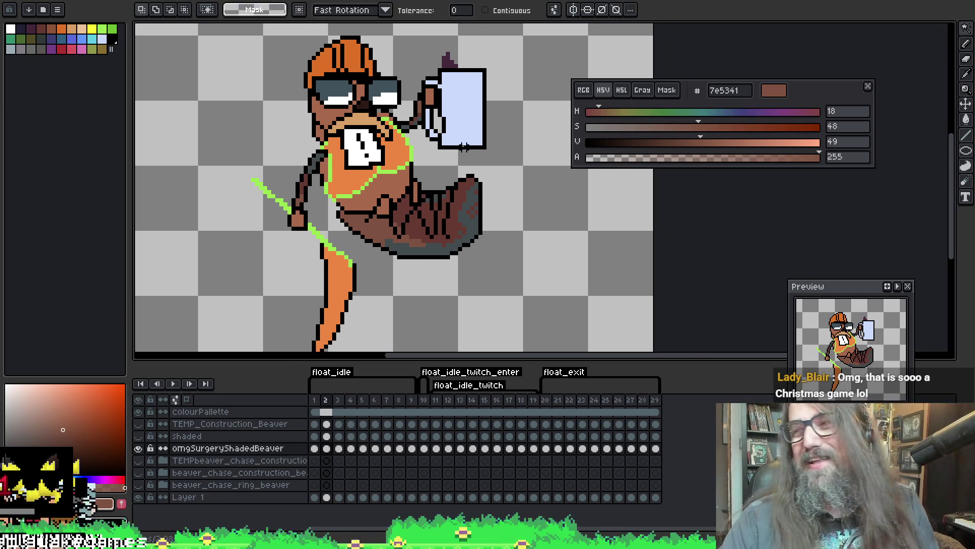
{"action": "left_click", "coordinate": [313, 178]}
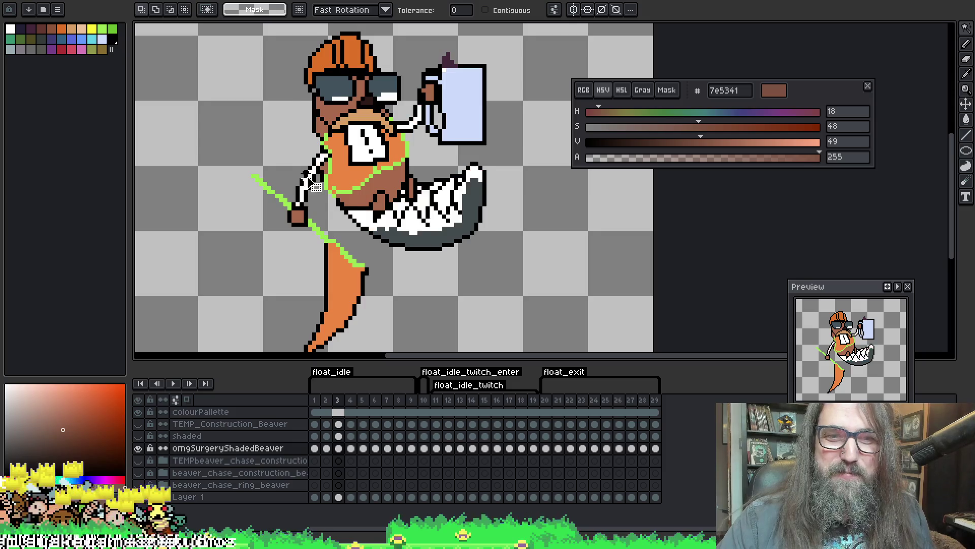
Paint frame 3's tail brown, then magic-wand frame 4's dark body and tail
{"action": "key", "text": "p"}
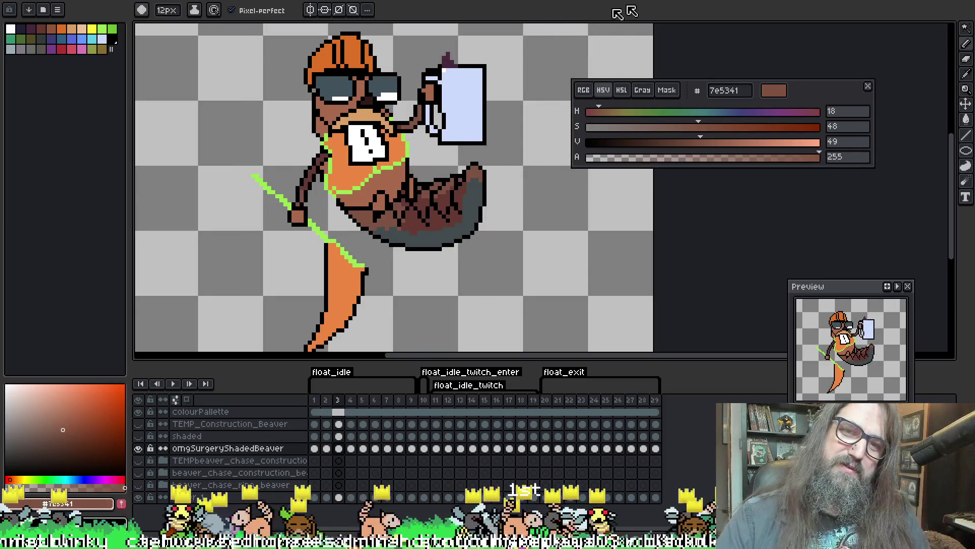
{"action": "key", "text": "period"}
{"action": "key", "text": "w"}
{"action": "key", "text": "alt"}
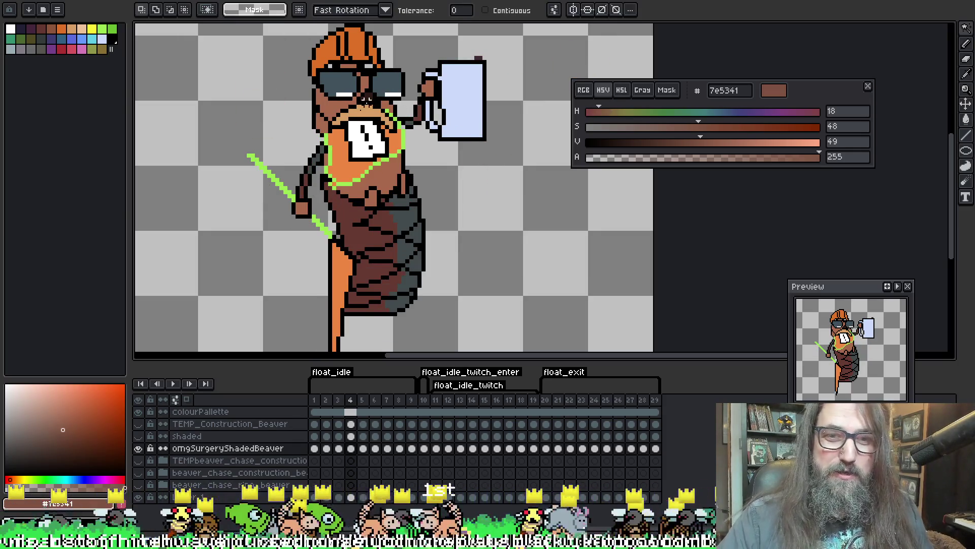
{"action": "left_click", "coordinate": [346, 207]}
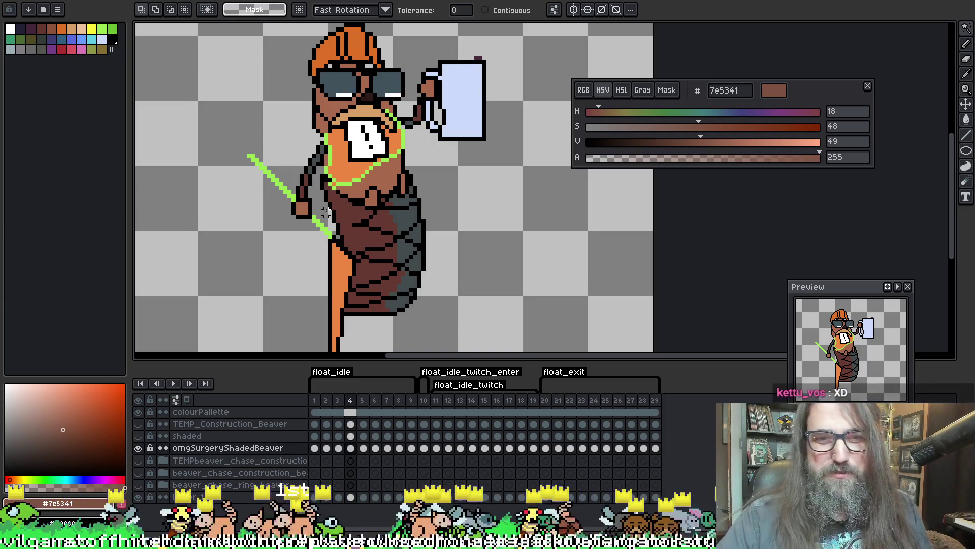
{"action": "key", "text": "b"}
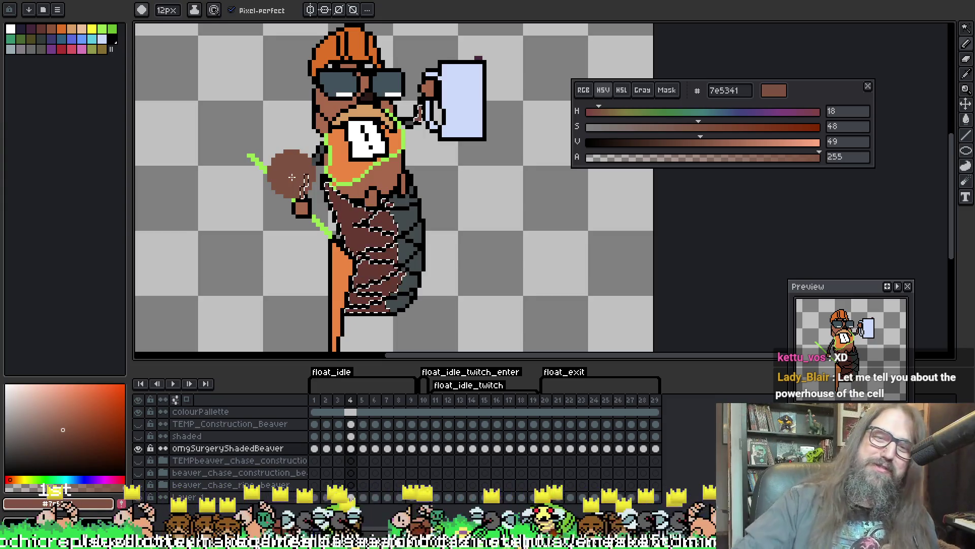
Paint brown over frame 4's tail, including the orange strip on its left, and deselect
{"action": "left_click_drag", "start_coordinate": [341, 203], "coordinate": [373, 137]}
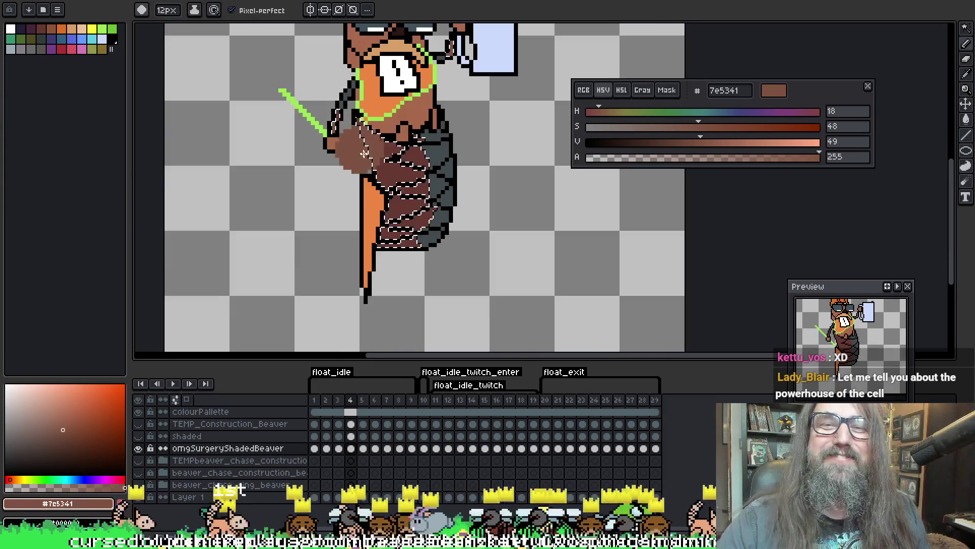
{"action": "key", "text": "v"}
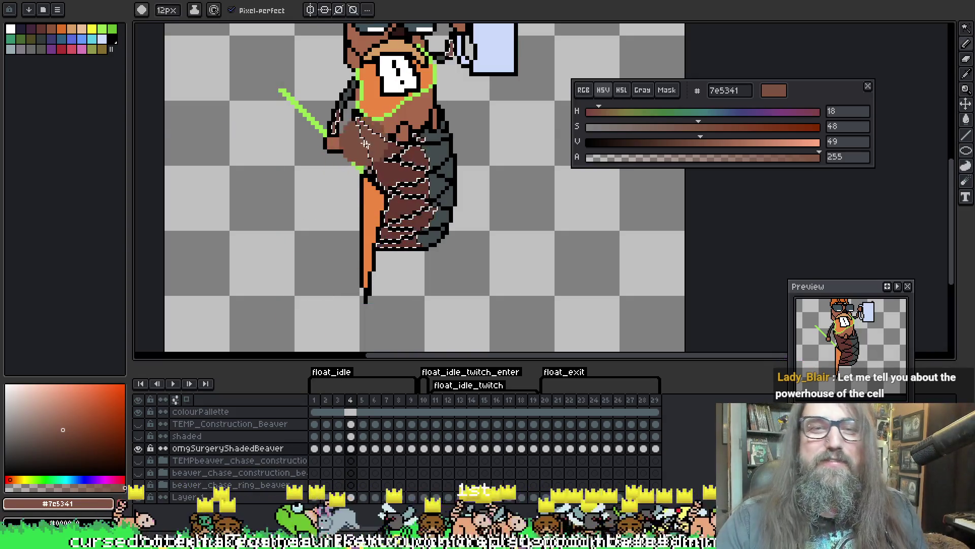
{"action": "key", "text": "ctrl"}
{"action": "left_click", "coordinate": [355, 192]}
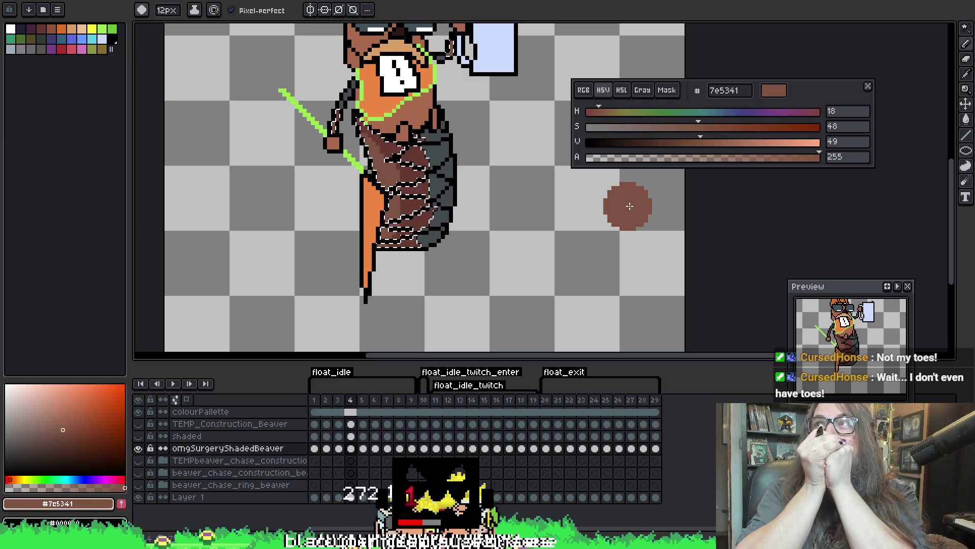
{"action": "key", "text": "space"}
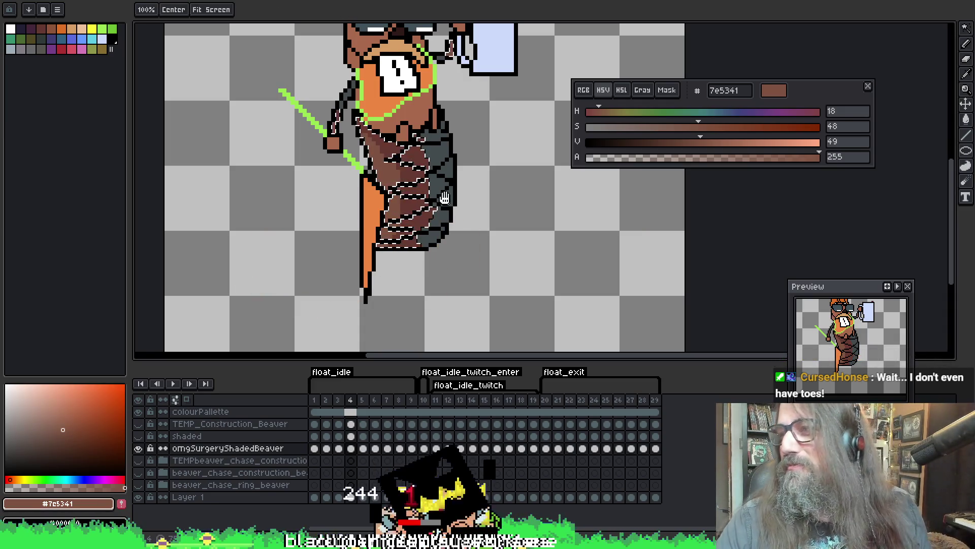
{"action": "left_click_drag", "start_coordinate": [441, 191], "coordinate": [431, 225]}
{"action": "key", "text": "ctrl+shift+a"}
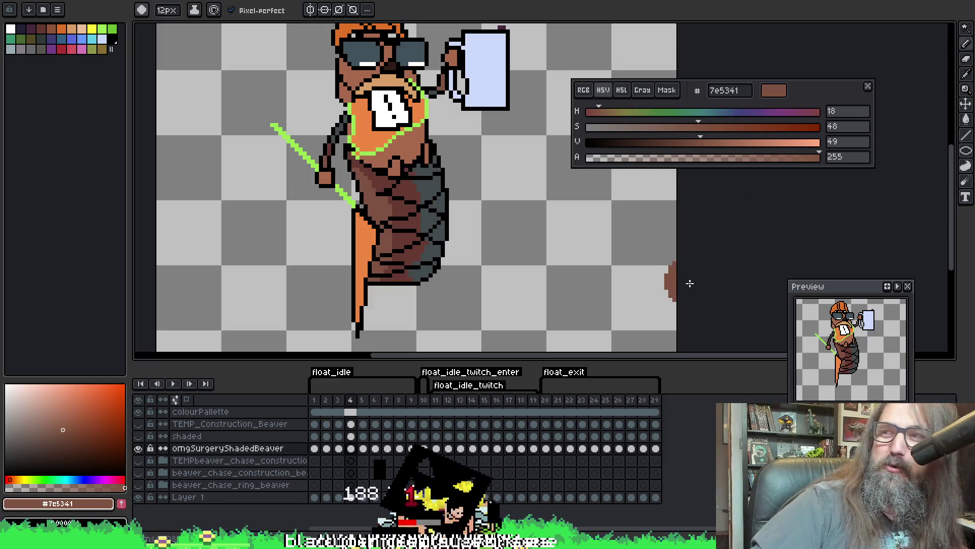
On frame 5, select the beaver's dark-brown tail shading for recolouring
{"action": "key", "text": "Right"}
{"action": "scroll", "coordinate": [463, 168], "scroll_direction": "up", "scroll_amount": 2}
{"action": "scroll", "coordinate": [464, 168], "scroll_direction": "left", "scroll_amount": 2}
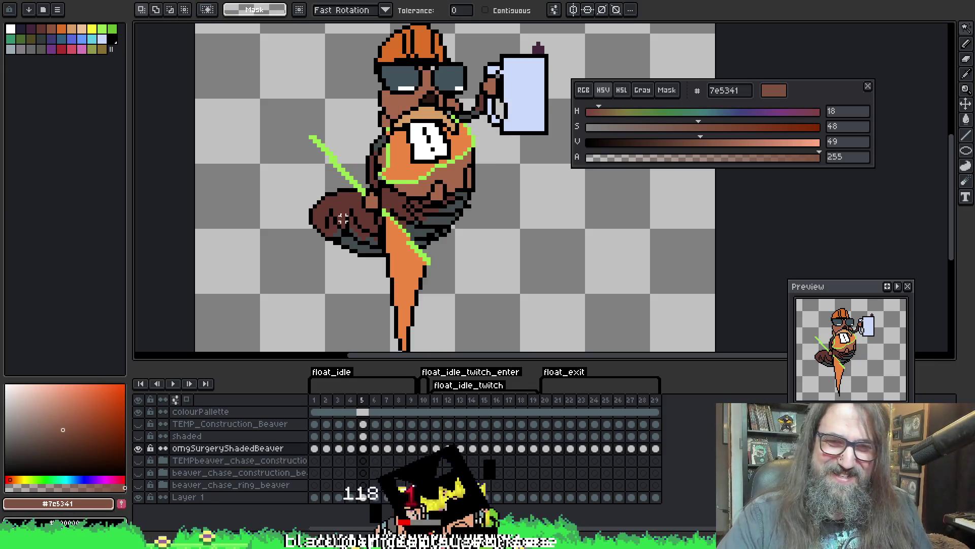
{"action": "left_click", "coordinate": [374, 147]}
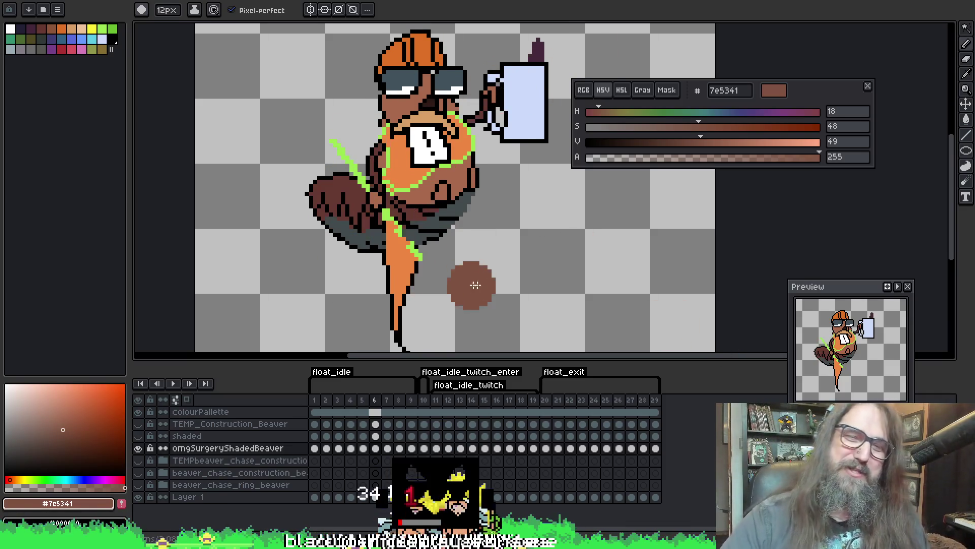
Repaint frame 7's tail brown 7e5341, deselect, and advance to frame 8
{"action": "key", "text": "period"}
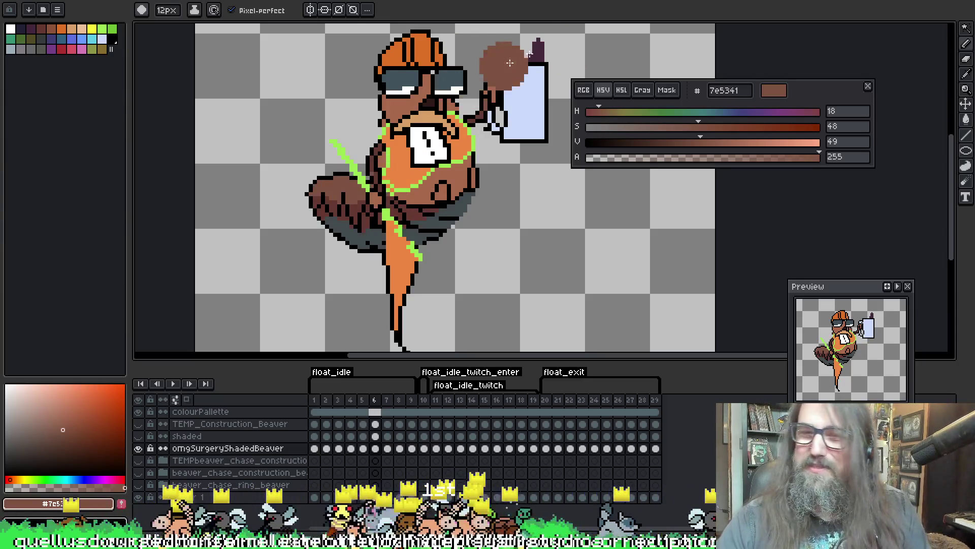
{"action": "key", "text": "period"}
{"action": "key", "text": "w"}
{"action": "left_click", "coordinate": [336, 162]}
{"action": "key", "text": "b"}
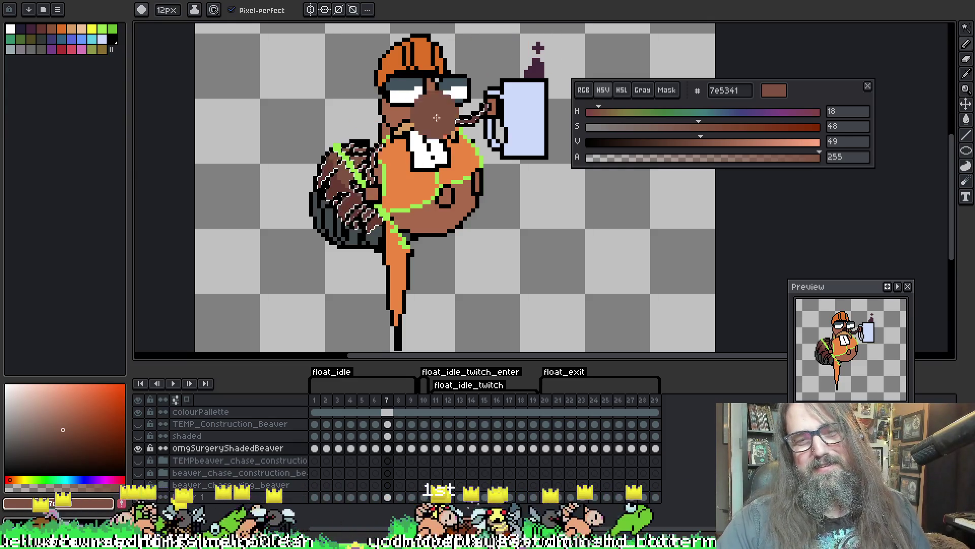
{"action": "key", "text": "ctrl+d"}
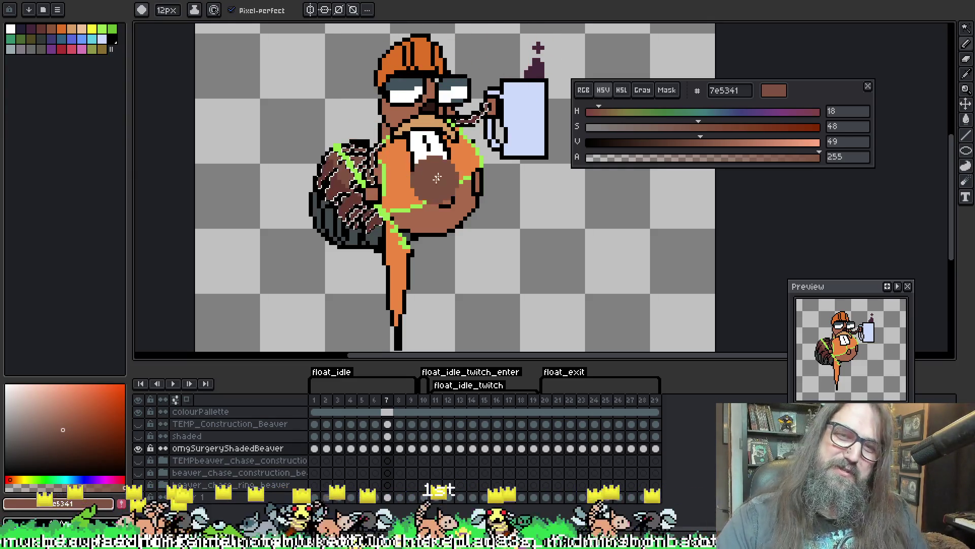
{"action": "key", "text": "Right"}
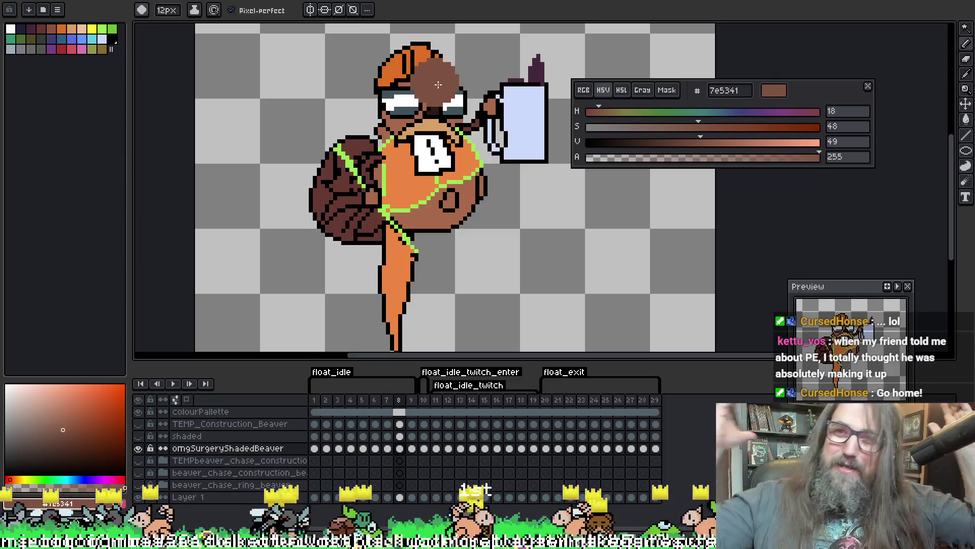
Select frame 8's dark brown tail pixels, paint them 7e5341, and briefly play to check poses
{"action": "key", "text": "w"}
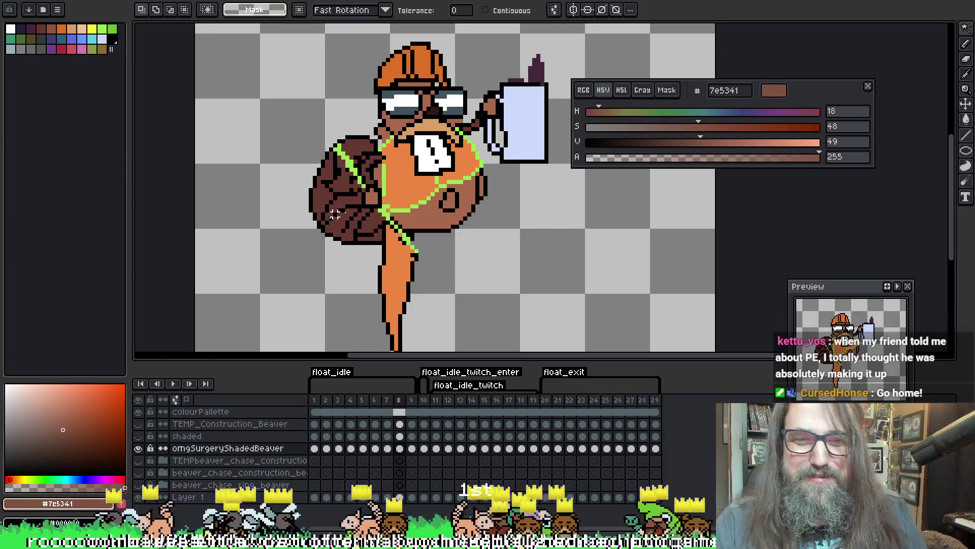
{"action": "left_click", "coordinate": [374, 144]}
{"action": "key", "text": "b"}
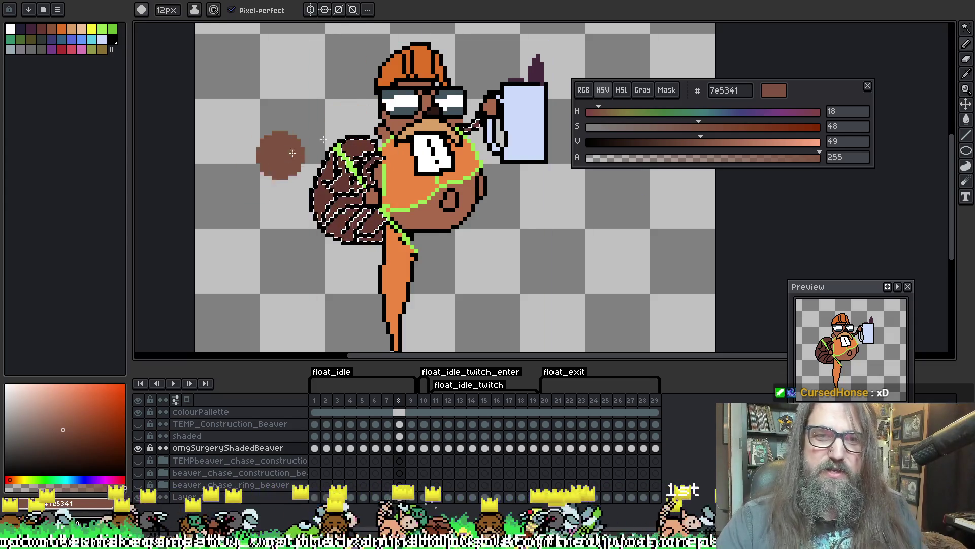
{"action": "key", "text": "Return"}
{"action": "key", "text": "Return"}
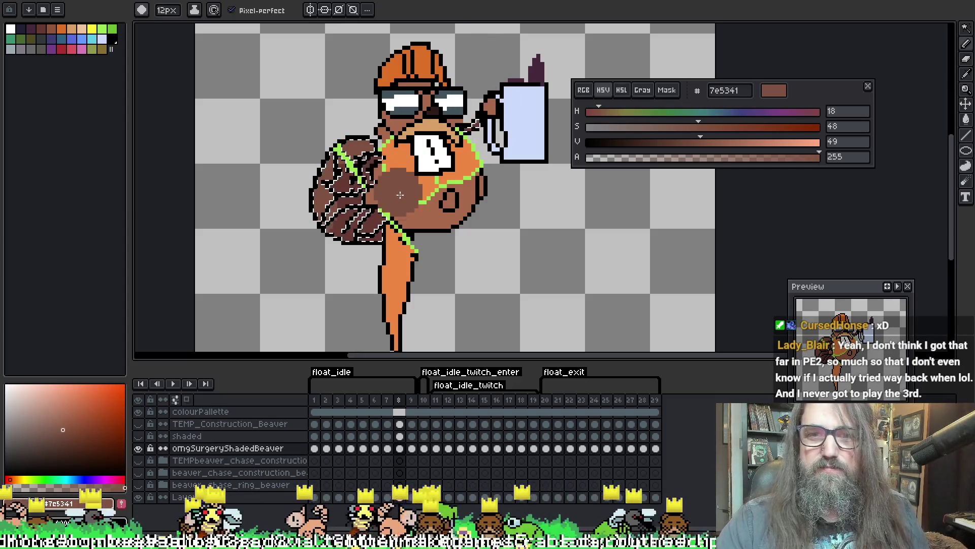
{"action": "key", "text": "w"}
{"action": "key", "text": "b"}
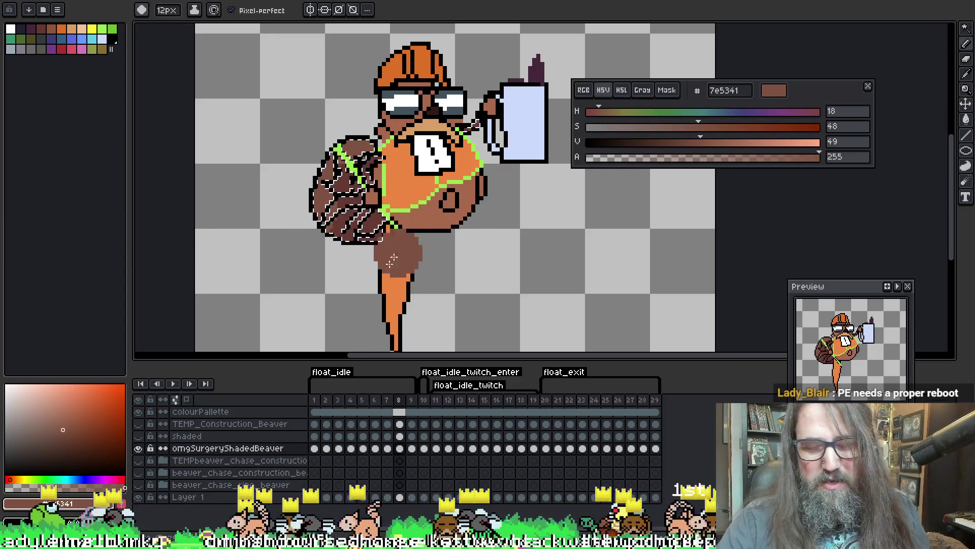
Sample dark grey #424b4d from frame 7's tail and select frame 8's dark tail pixels
{"action": "left_click", "coordinate": [387, 448]}
{"action": "key", "text": "i"}
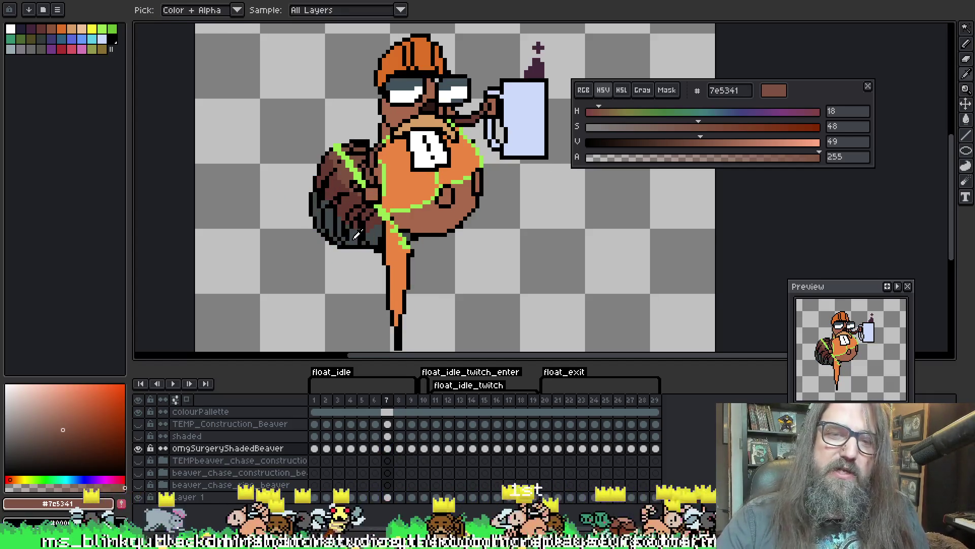
{"action": "left_click", "coordinate": [357, 234]}
{"action": "left_click", "coordinate": [400, 448]}
{"action": "key", "text": "w"}
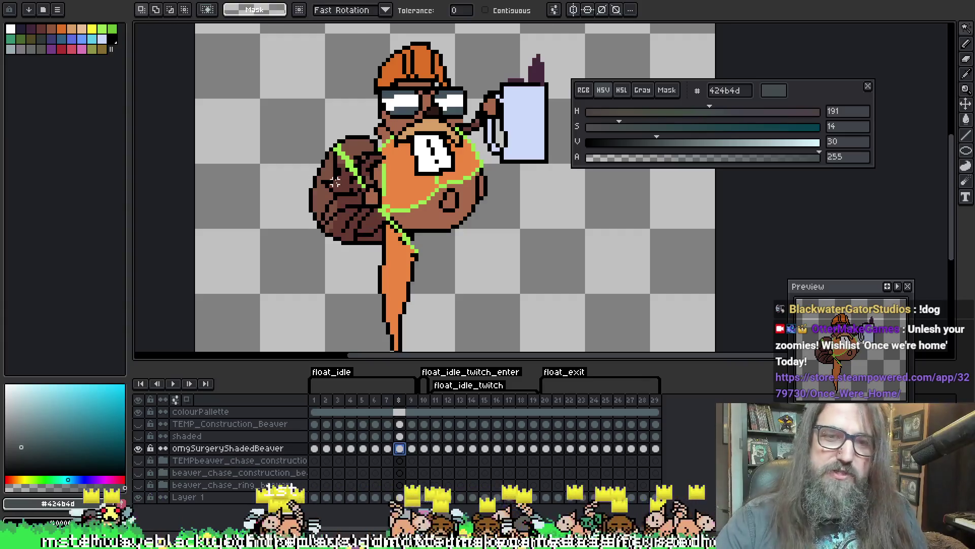
{"action": "left_click", "coordinate": [343, 227]}
Paint the underside and bottom of frame 8's tail dark grey #424b4d
{"action": "key", "text": "b"}
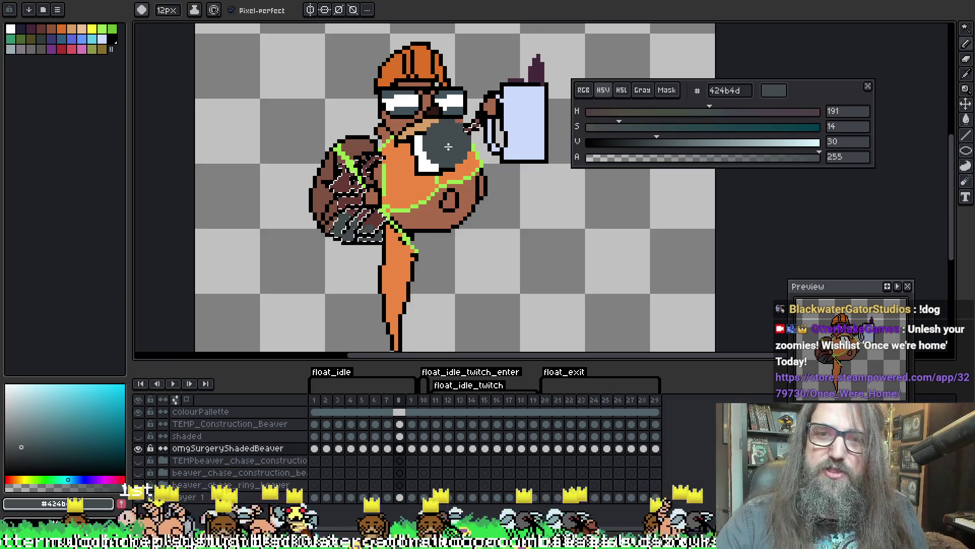
{"action": "left_click", "coordinate": [404, 129]}
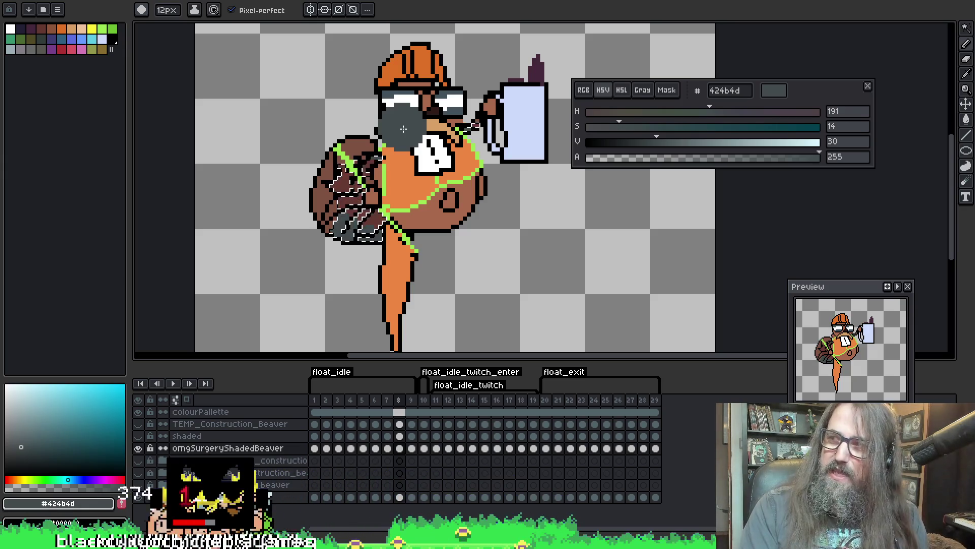
{"action": "left_click_drag", "start_coordinate": [404, 129], "coordinate": [410, 124]}
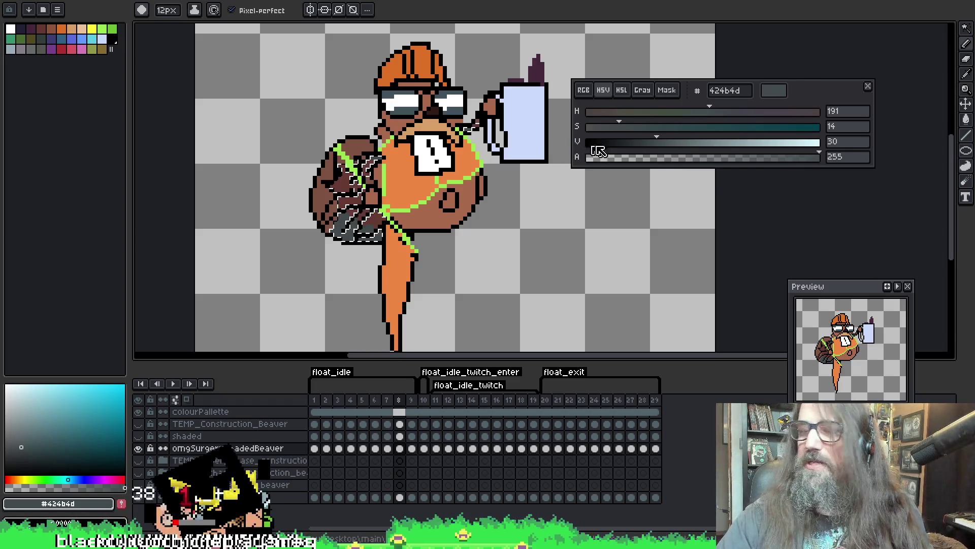
{"action": "key", "text": "ctrl+d"}
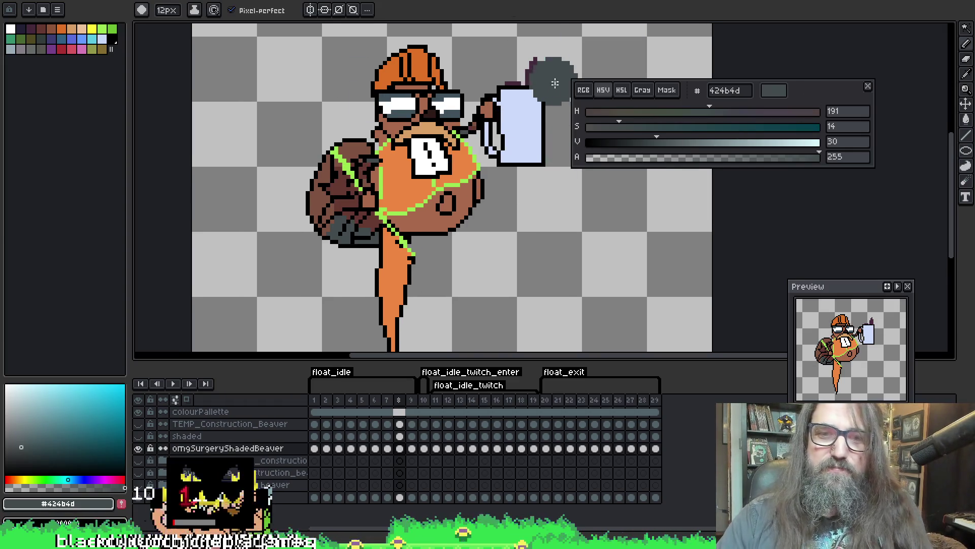
{"action": "mouse_move", "coordinate": [362, 221]}
{"action": "left_mouse_down"}
{"action": "mouse_move", "coordinate": [327, 219]}
{"action": "mouse_move", "coordinate": [322, 239]}
{"action": "mouse_move", "coordinate": [337, 243]}
{"action": "left_mouse_up"}
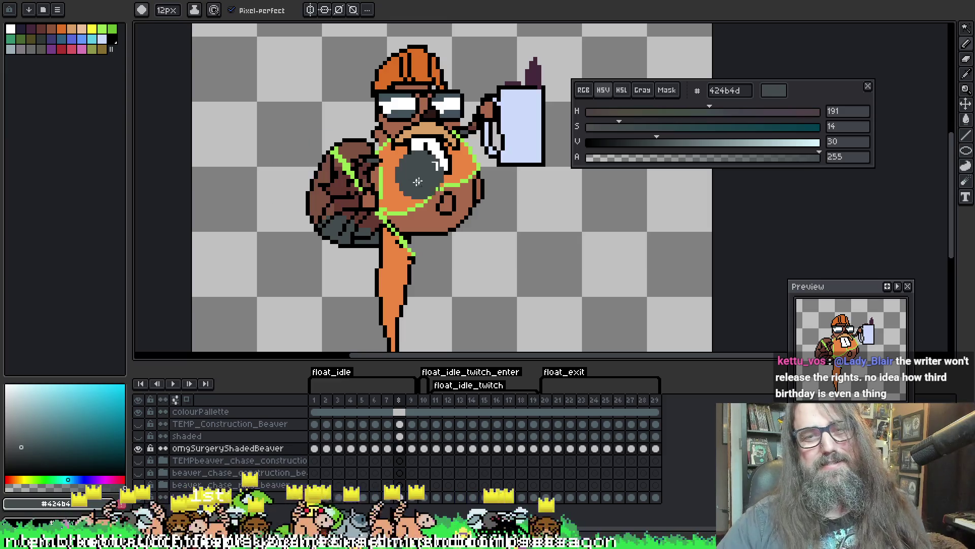
Magic-wand the straps across the tail, then clear the selection and recentre the view
{"action": "key", "text": "w"}
{"action": "left_click", "coordinate": [358, 188]}
{"action": "left_click", "coordinate": [361, 192]}
{"action": "key", "text": "b"}
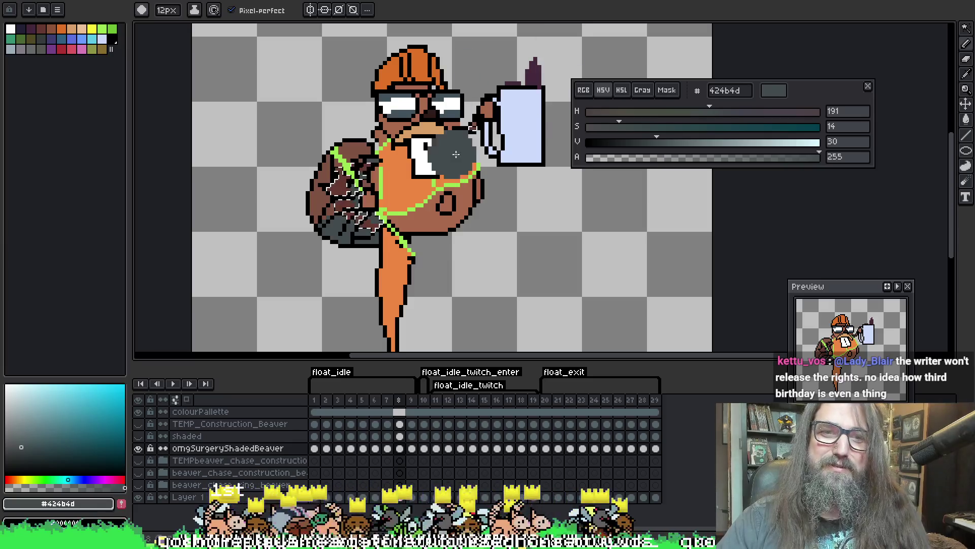
{"action": "key", "text": "ctrl+d"}
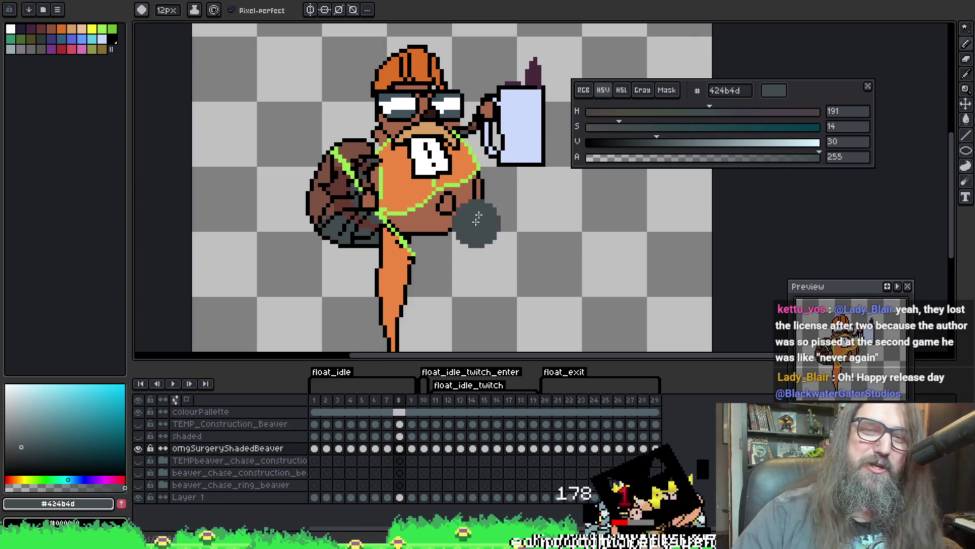
{"action": "left_click_drag", "start_coordinate": [476, 223], "coordinate": [331, 194]}
Peek at frame 9, then back on frame 8 sample the tail's brown 7e5341
{"action": "key", "text": "Right"}
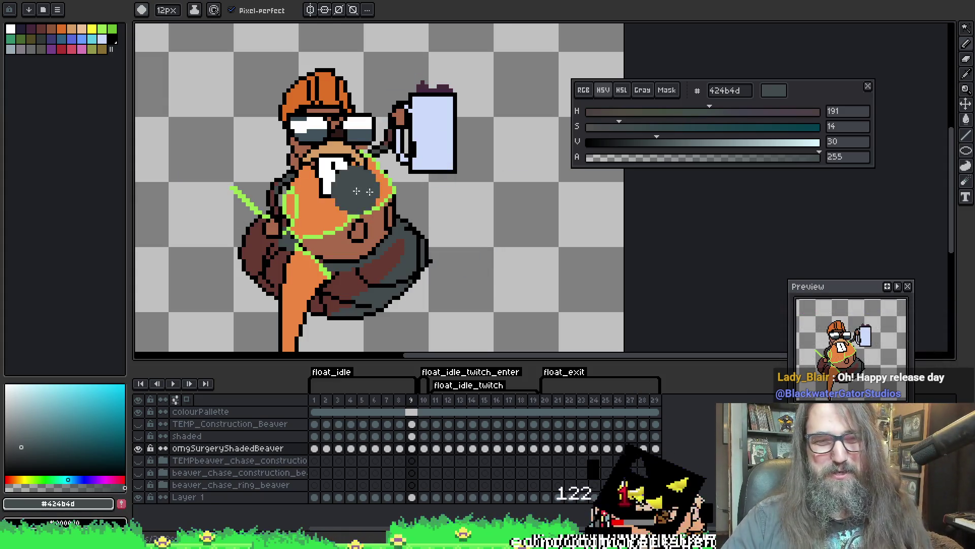
{"action": "key", "text": "Left"}
{"action": "left_click", "coordinate": [257, 170], "text": "alt"}
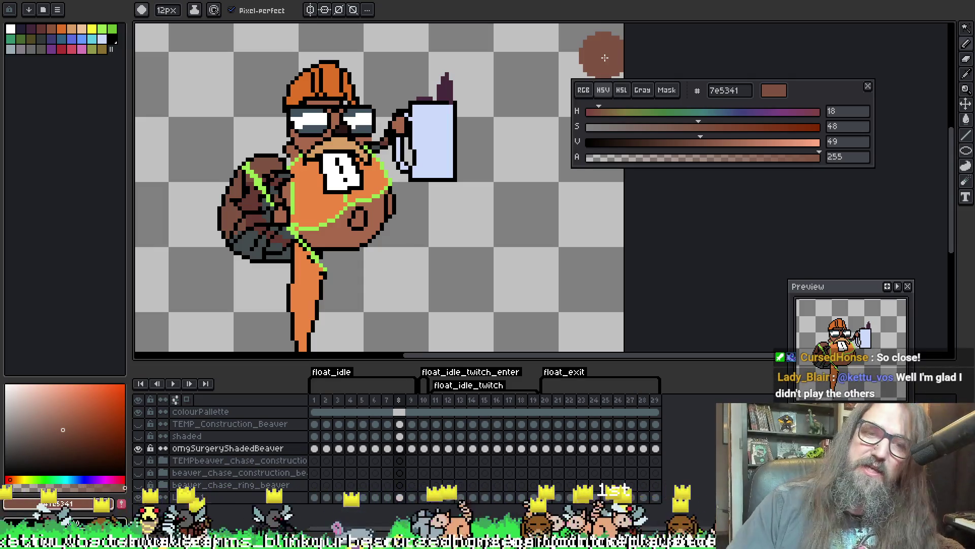
Recolour frame 9's brown tail areas with 7e5341, deselect, and move to frame 10
{"action": "key", "text": "alt"}
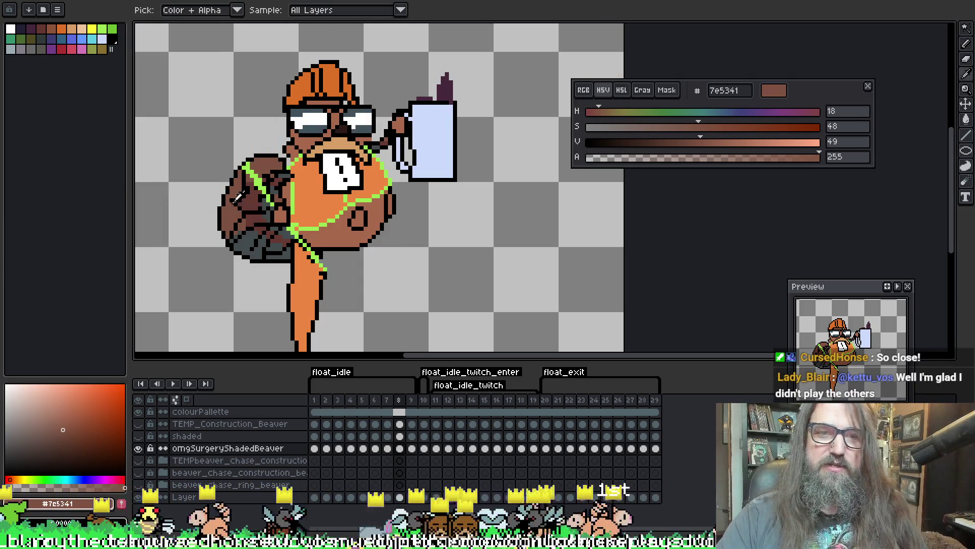
{"action": "key", "text": "Right"}
{"action": "key", "text": "m"}
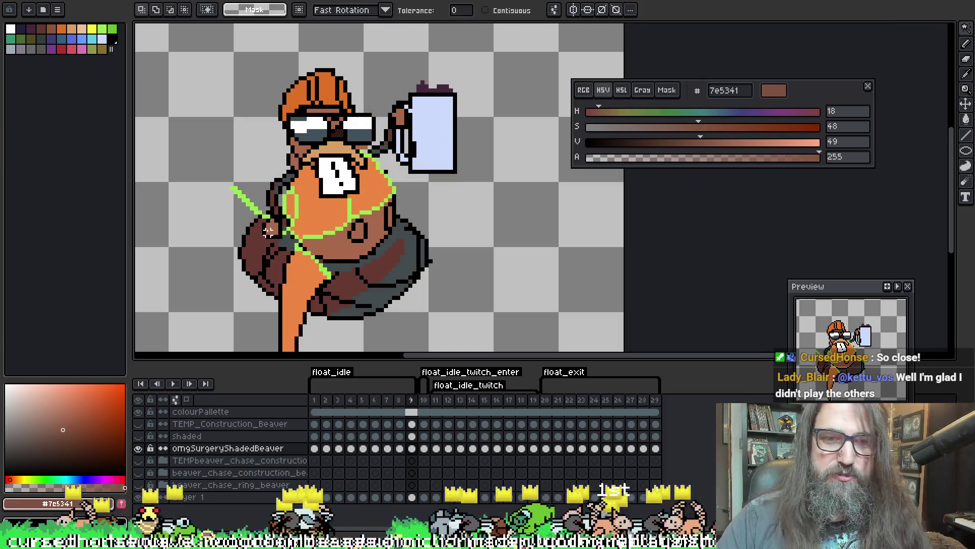
{"action": "left_click", "coordinate": [268, 232]}
{"action": "key", "text": "b"}
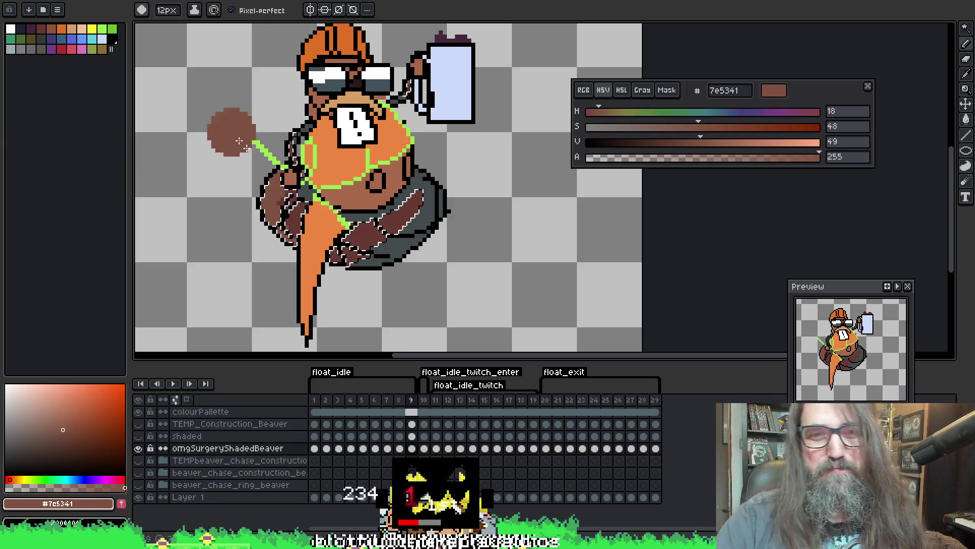
{"action": "key", "text": "ctrl+d"}
{"action": "left_click_drag", "start_coordinate": [218, 120], "coordinate": [213, 120]}
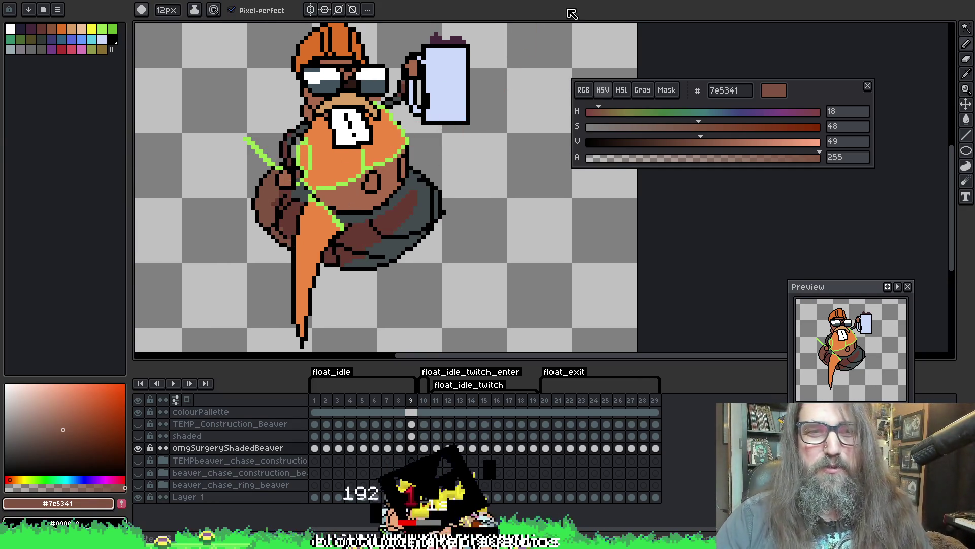
{"action": "key", "text": "period"}
Magic-wand select frame 10's brown tail and paint brown pencil strokes over it
{"action": "key", "text": "w"}
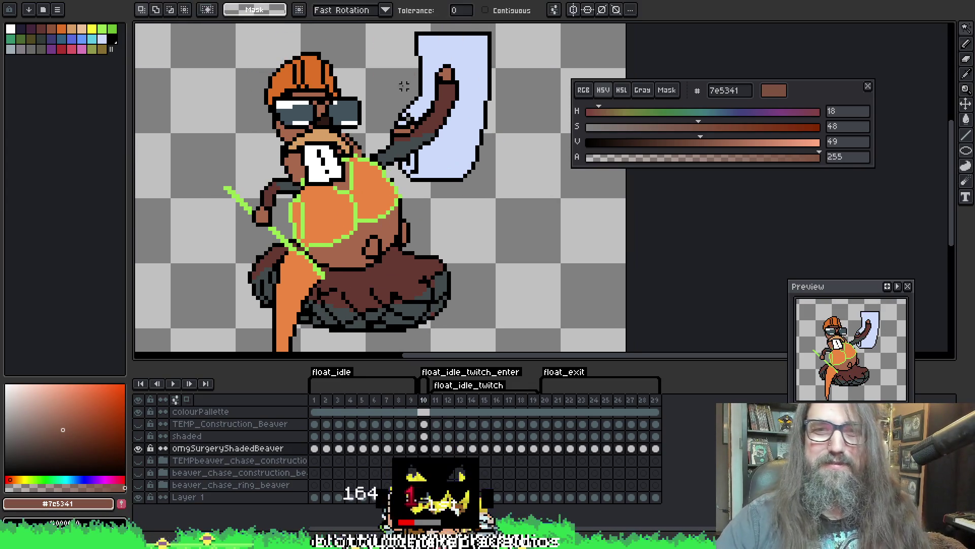
{"action": "left_click", "coordinate": [413, 260]}
{"action": "key", "text": "b"}
{"action": "left_click_drag", "start_coordinate": [513, 209], "coordinate": [548, 172]}
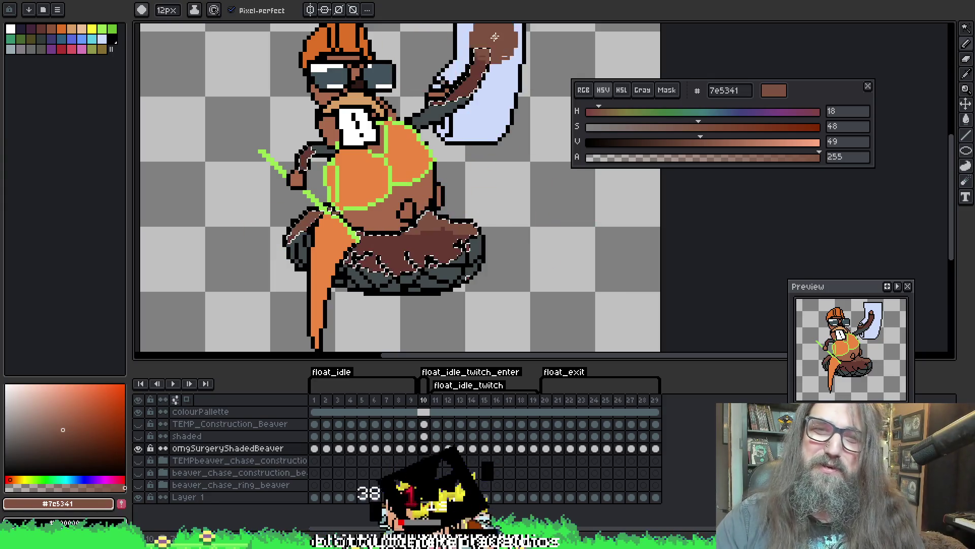
{"action": "scroll", "coordinate": [508, 77], "scroll_direction": "up", "scroll_amount": 2}
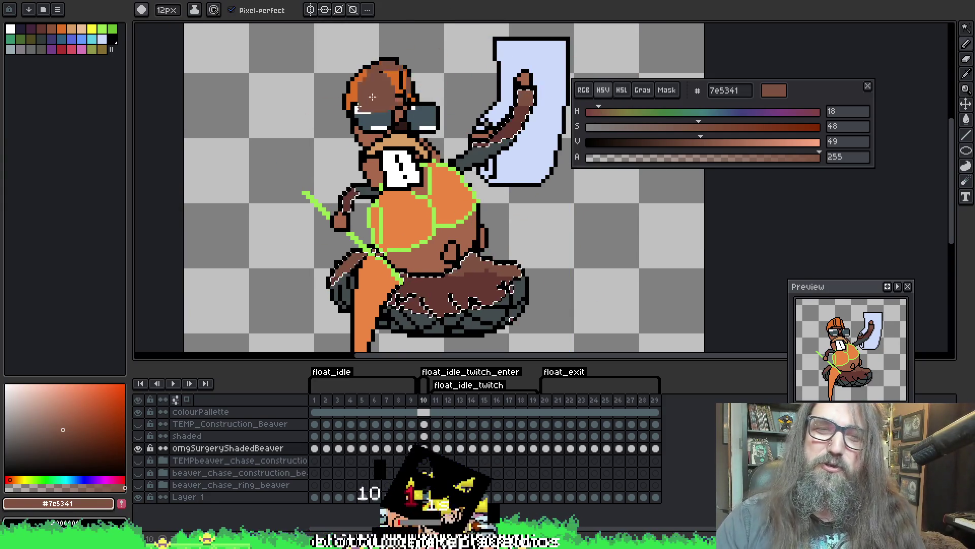
{"action": "left_click_drag", "start_coordinate": [363, 160], "coordinate": [359, 122]}
Sample the darker brown 663931 from the canvas and reposition the view
{"action": "key", "text": "alt"}
{"action": "left_click", "coordinate": [470, 263], "text": "alt"}
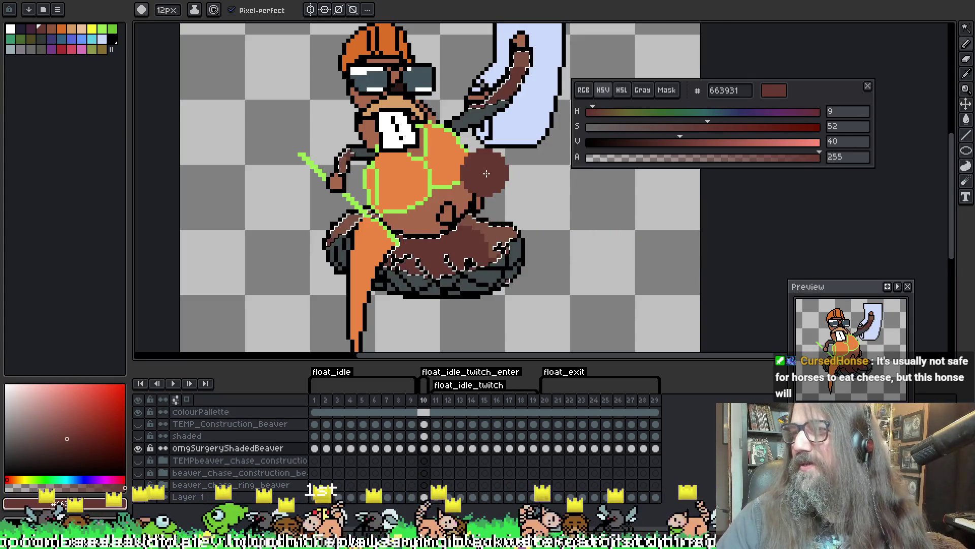
{"action": "key", "text": "space"}
{"action": "left_click_drag", "start_coordinate": [429, 184], "coordinate": [411, 205]}
{"action": "key", "text": "Right"}
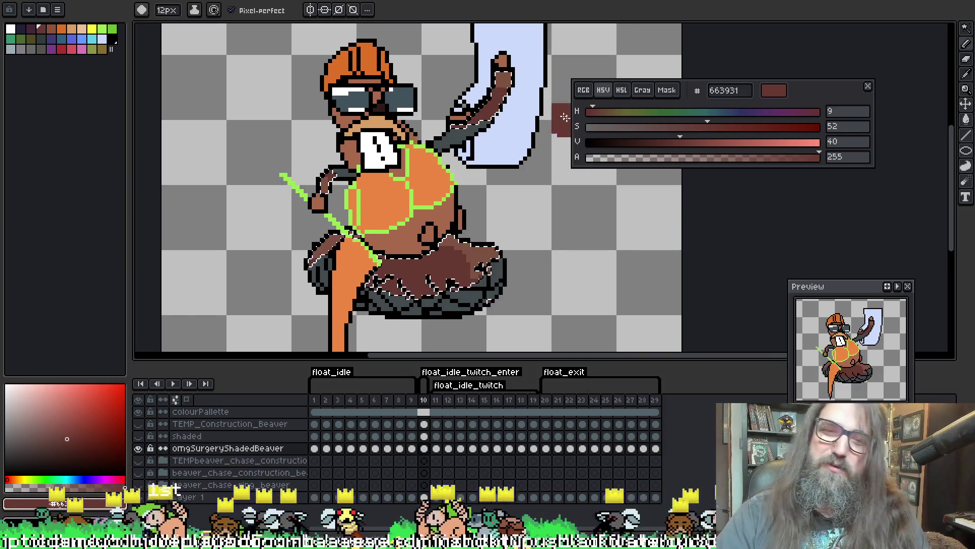
{"action": "key", "text": "ctrl+d"}
{"action": "key", "text": "space"}
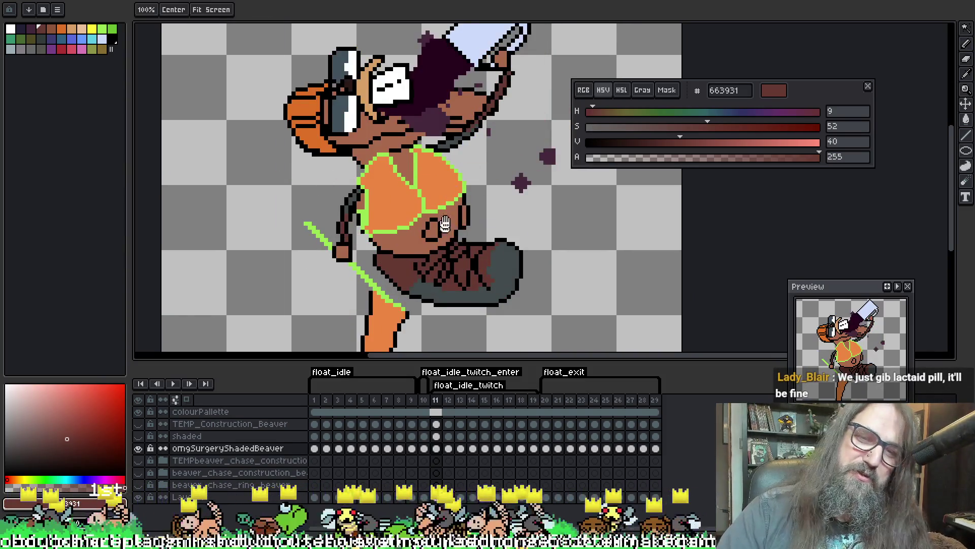
Sample the tail brown 7e5341 from frame 10 and return to frame 11
{"action": "left_click_drag", "start_coordinate": [477, 137], "coordinate": [453, 140]}
{"action": "key", "text": "Left"}
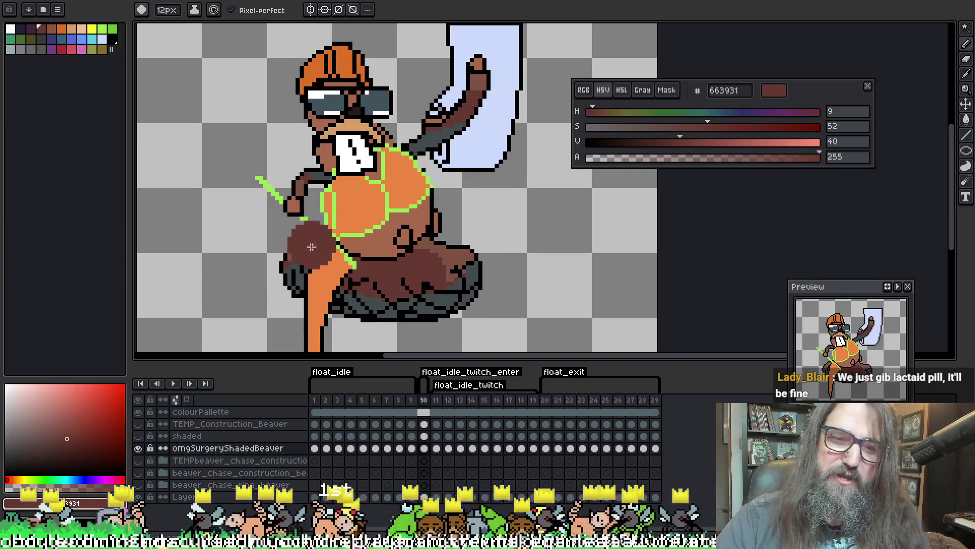
{"action": "left_click", "coordinate": [349, 137], "text": "alt"}
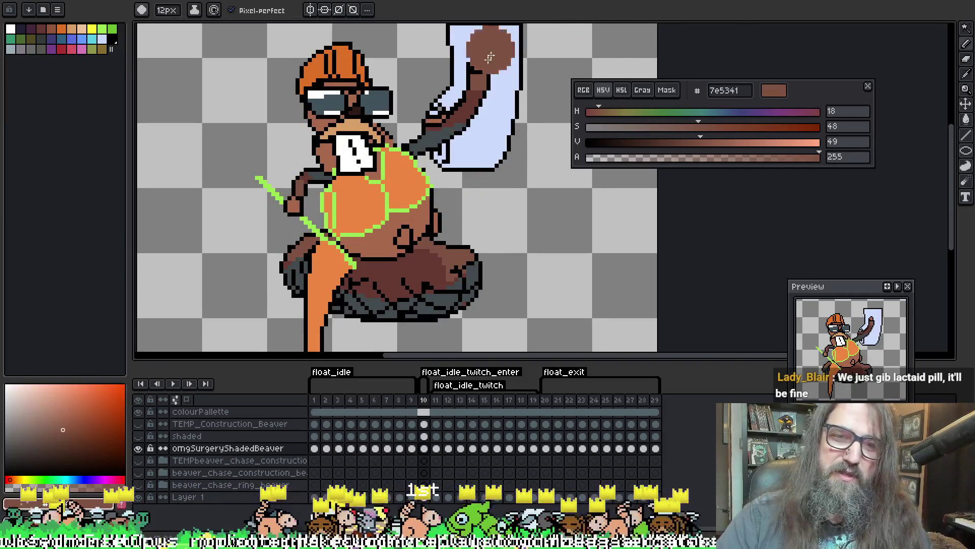
{"action": "key", "text": "Right"}
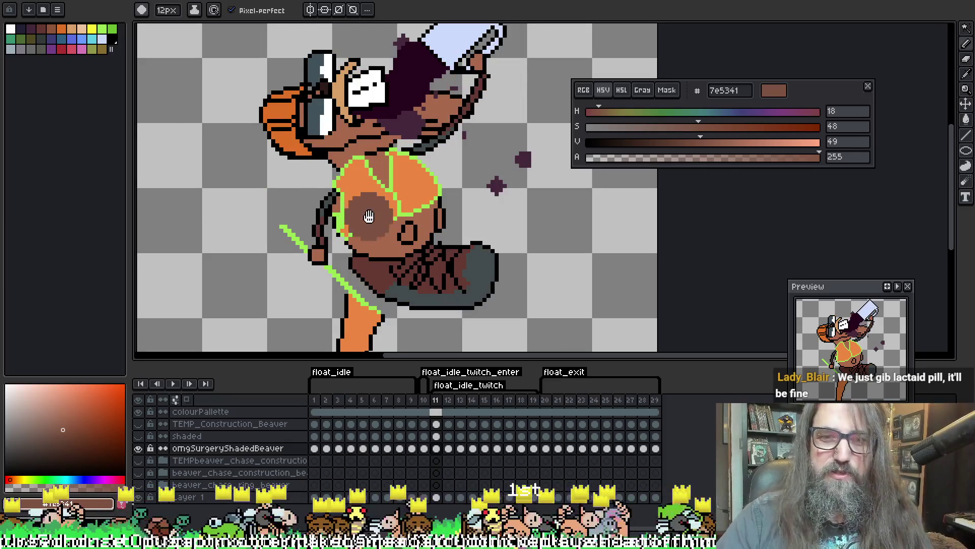
Select frame 11's dark-brown tail pixels by colour, ready to brush over them
{"action": "scroll", "coordinate": [368, 217], "scroll_direction": "down", "scroll_amount": 2}
{"action": "key", "text": "w"}
{"action": "left_click", "coordinate": [373, 253]}
{"action": "key", "text": "b"}
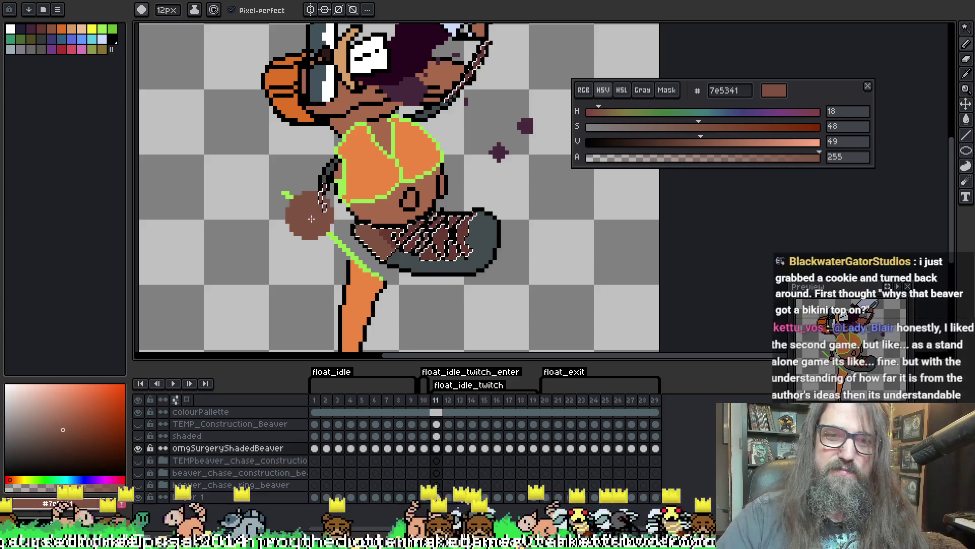
{"action": "key", "text": "h"}
{"action": "left_click_drag", "start_coordinate": [459, 170], "coordinate": [426, 198]}
{"action": "key", "text": "b"}
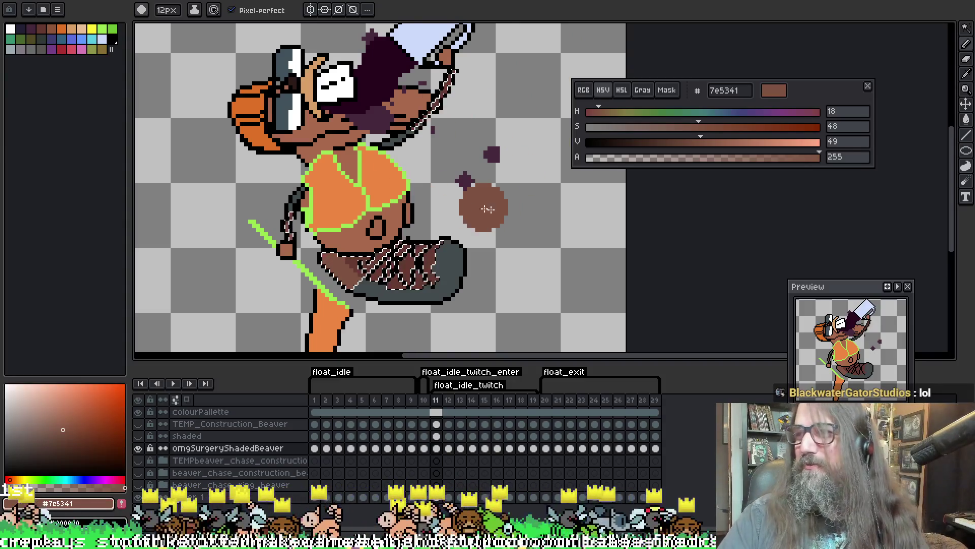
Paint brown dabs onto frame 11's selected tail
{"action": "left_click_drag", "start_coordinate": [462, 152], "coordinate": [496, 147]}
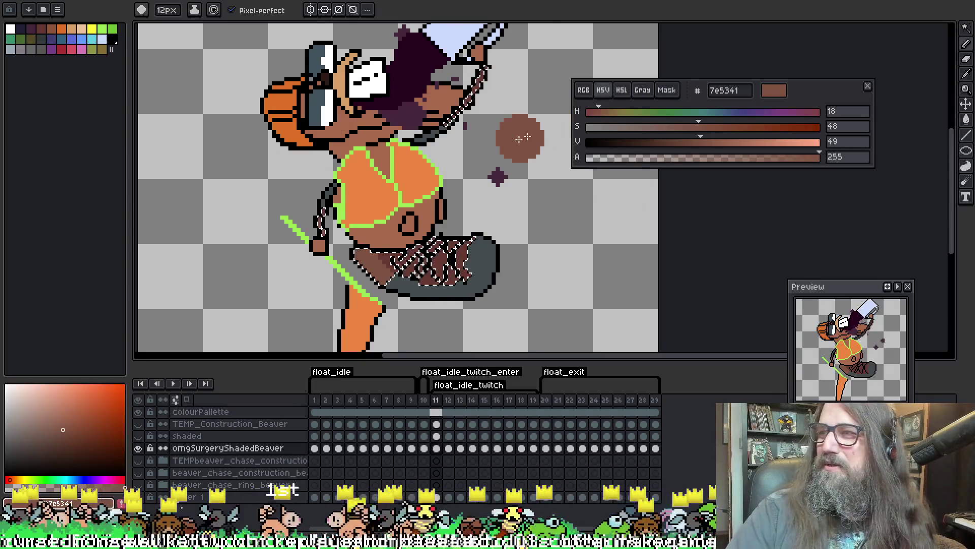
{"action": "mouse_move", "coordinate": [516, 148]}
{"action": "left_mouse_down"}
{"action": "mouse_move", "coordinate": [482, 159]}
{"action": "mouse_move", "coordinate": [491, 165]}
{"action": "left_mouse_up"}
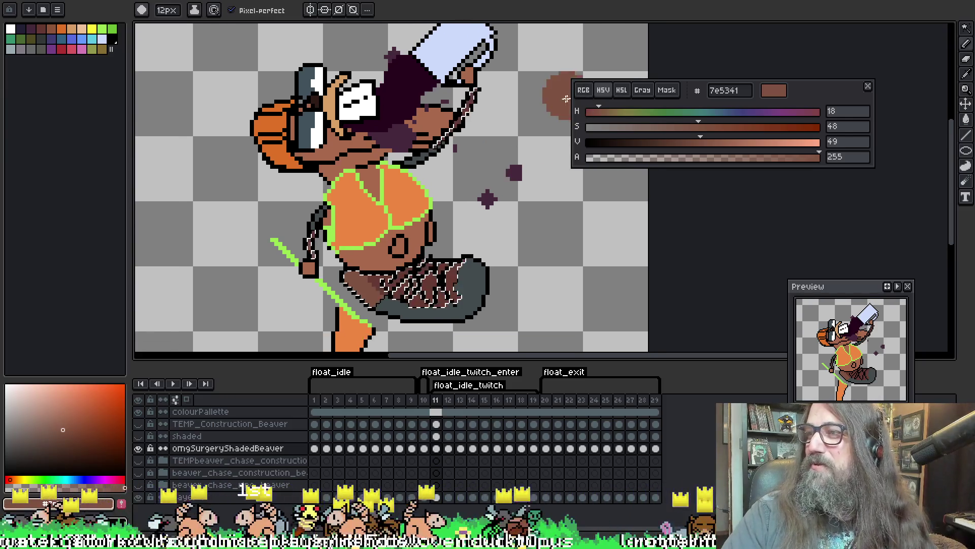
{"action": "left_click", "coordinate": [490, 200]}
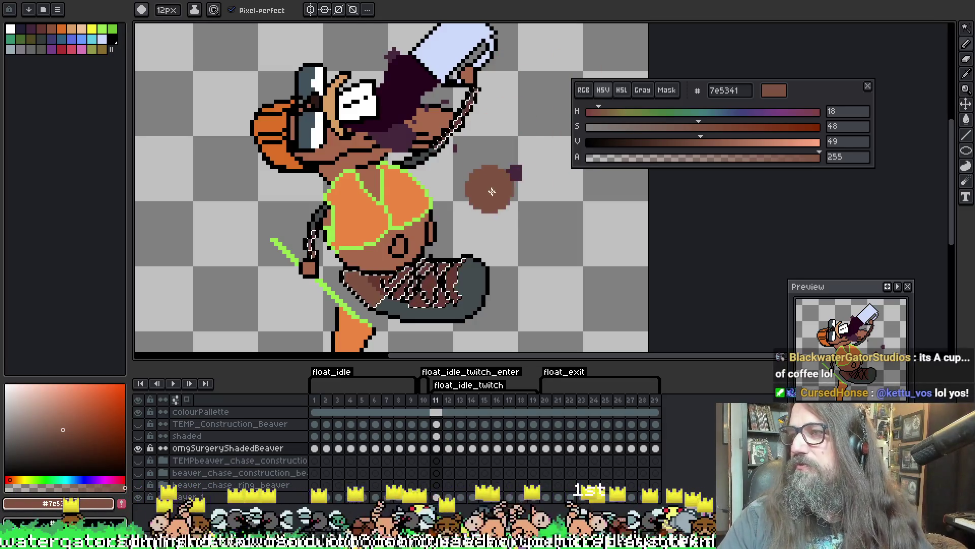
{"action": "left_click_drag", "start_coordinate": [476, 178], "coordinate": [479, 174]}
Hide the selection outline to check the tail shading, then advance to frame 12
{"action": "key", "text": "ctrl+d"}
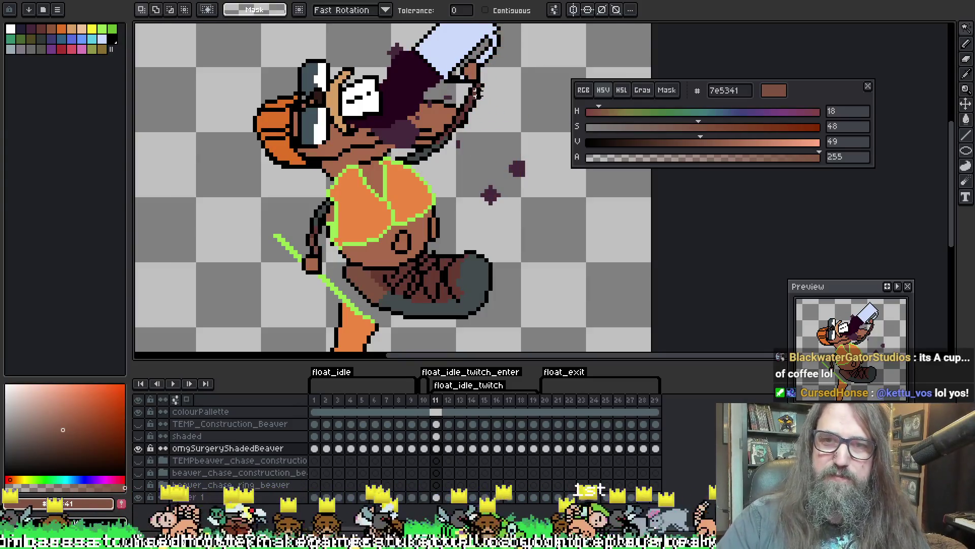
{"action": "key", "text": "ctrl+shift+d"}
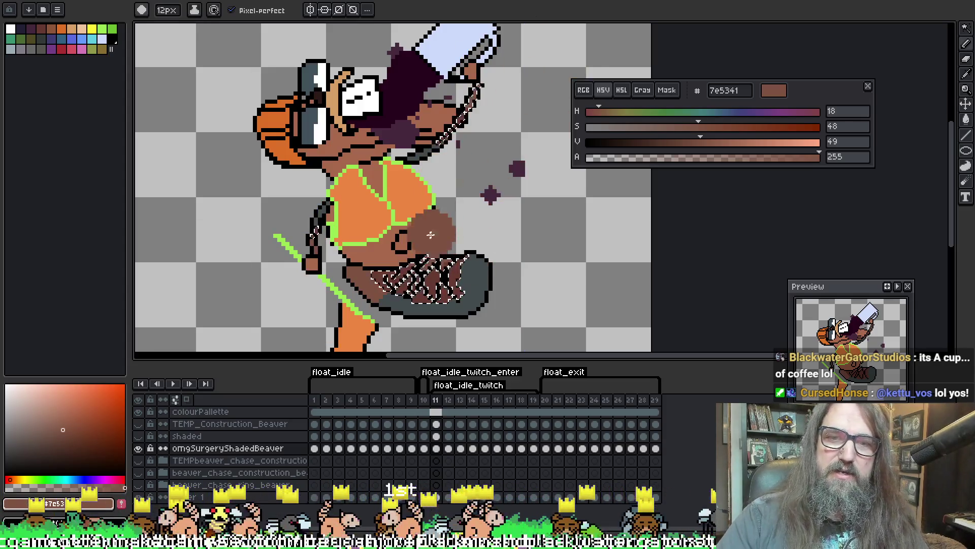
{"action": "key", "text": "ctrl+d"}
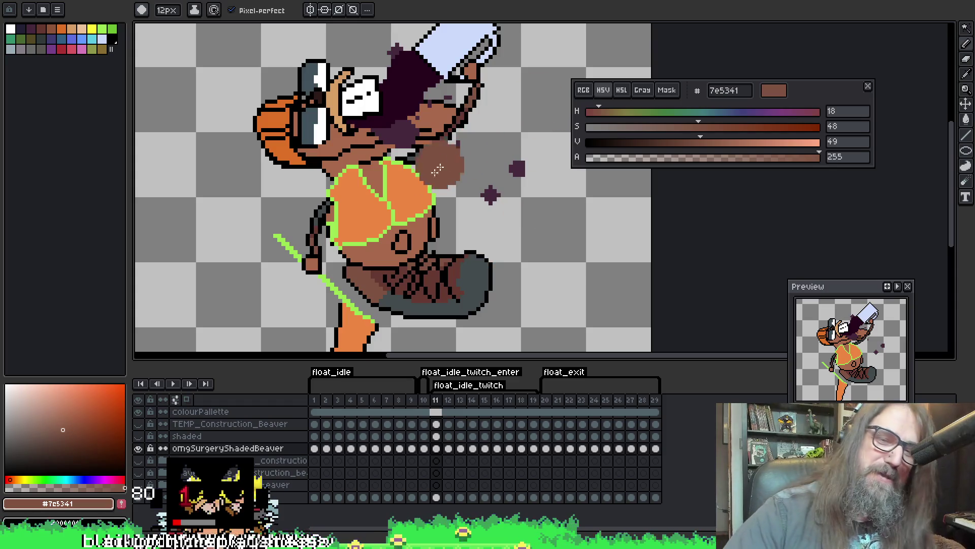
{"action": "key", "text": "period"}
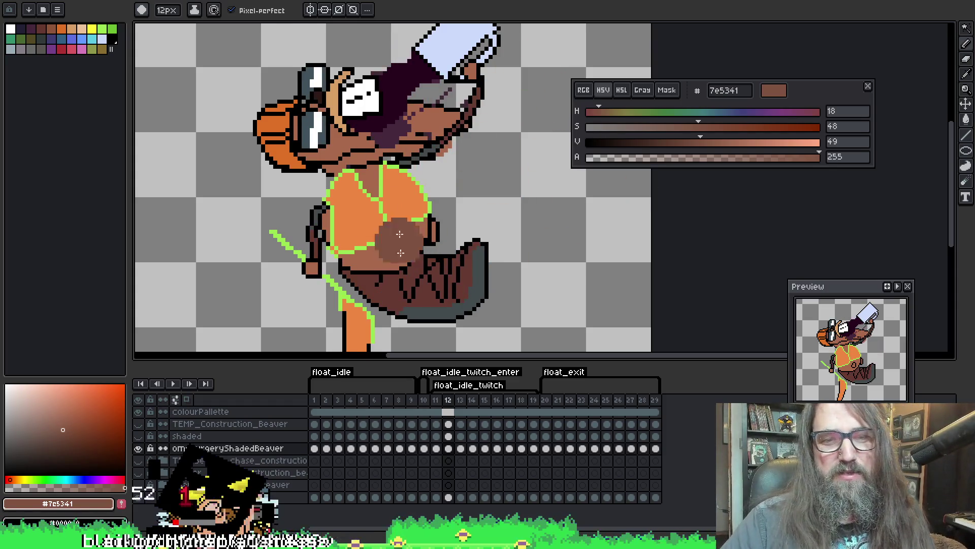
Magic-wand select frame 12's tail and start shading it with the pencil
{"action": "key", "text": "w"}
{"action": "left_click", "coordinate": [379, 288]}
{"action": "key", "text": "b"}
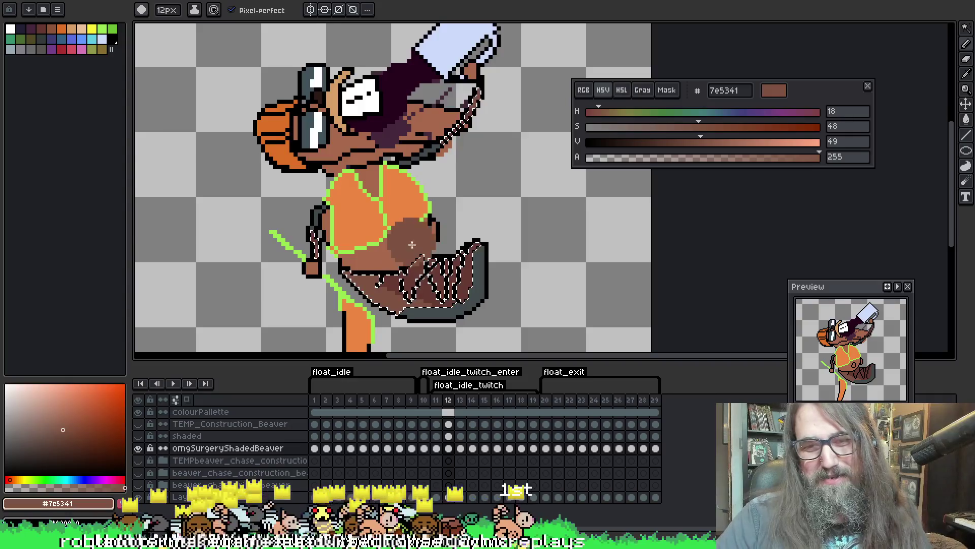
{"action": "key", "text": "v"}
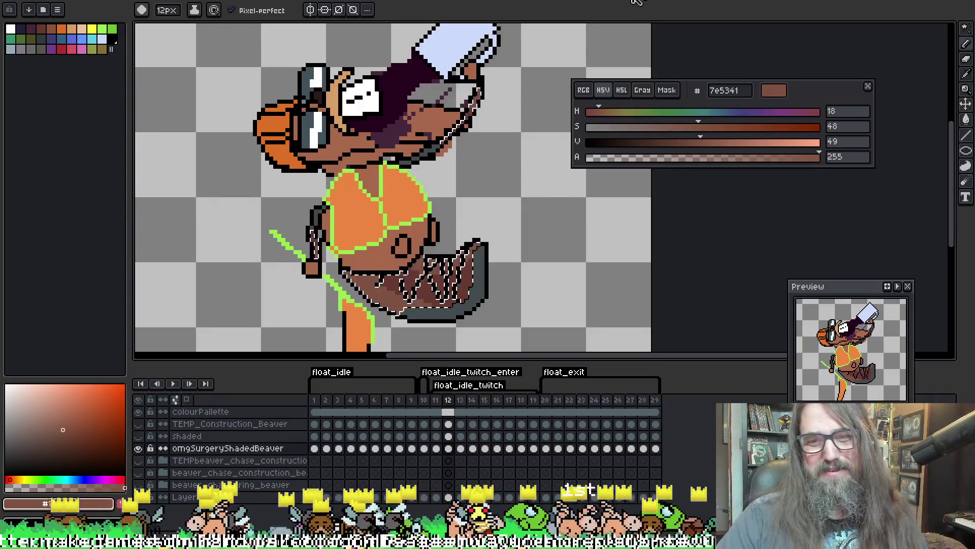
{"action": "key", "text": "b"}
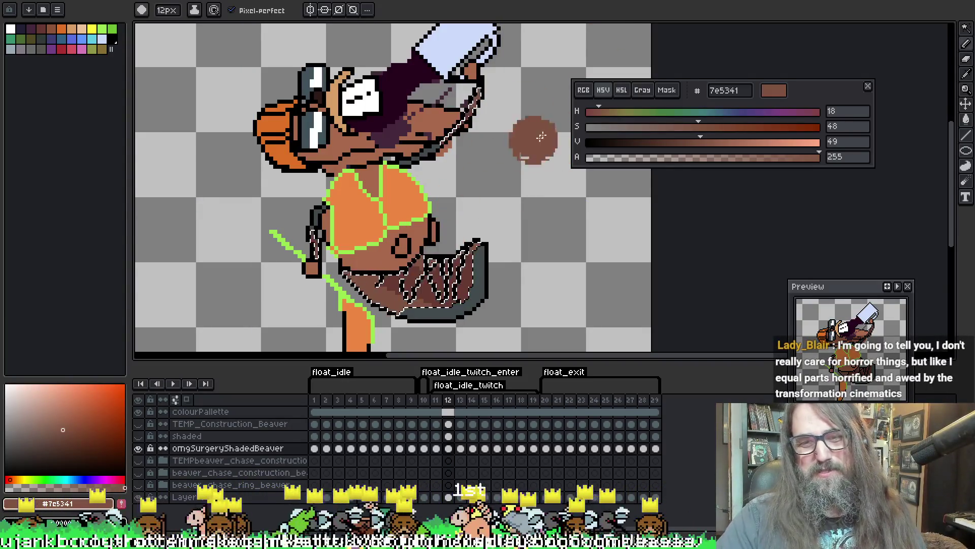
Zoom in on the tail to check the brown 7e5341 shading, zoom back out and keep painting
{"action": "key", "text": "z"}
{"action": "left_click", "coordinate": [428, 245]}
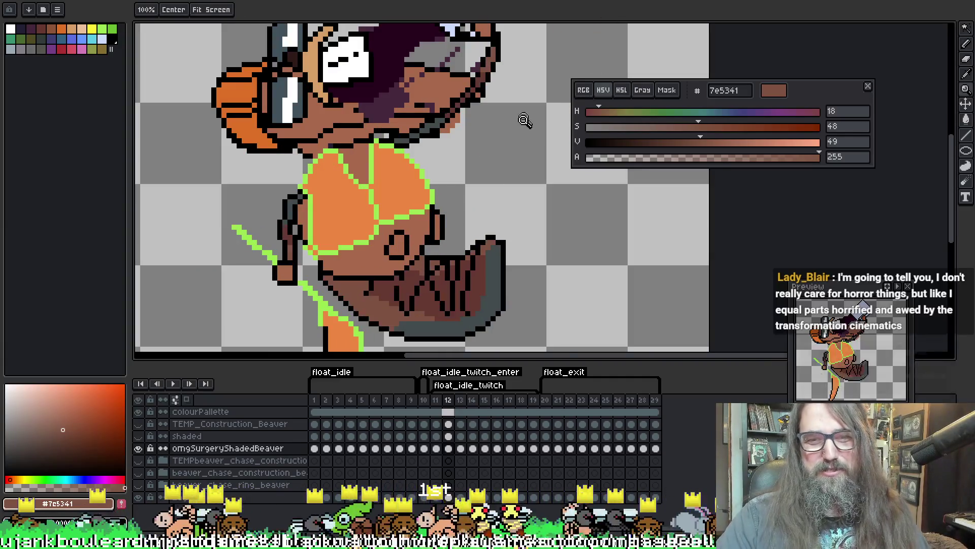
{"action": "left_click", "coordinate": [444, 189]}
{"action": "right_click", "coordinate": [429, 188]}
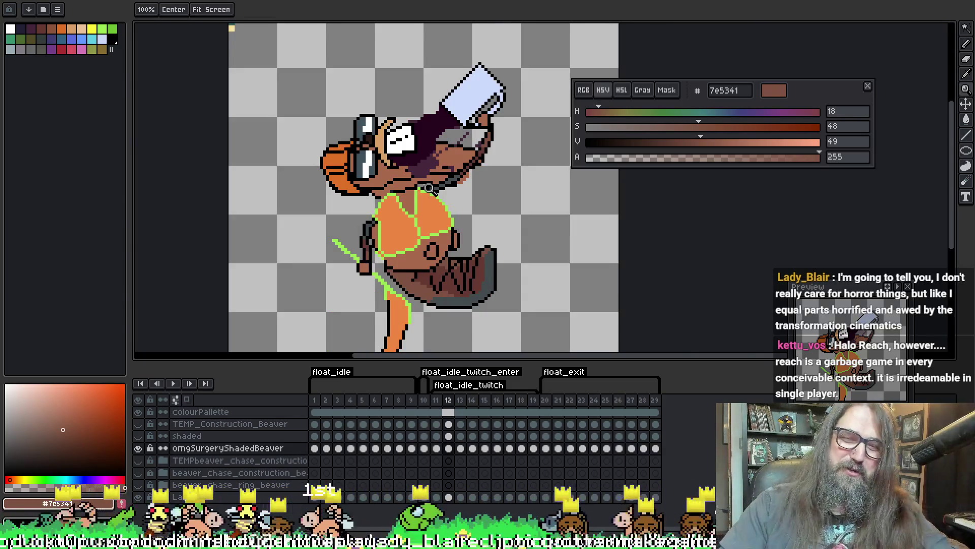
{"action": "key", "text": "i"}
{"action": "key", "text": "b"}
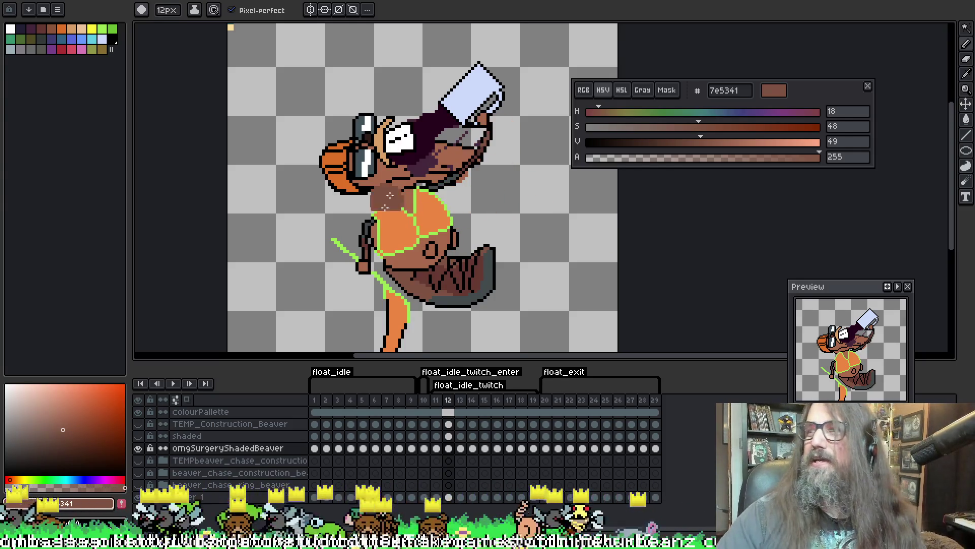
{"action": "scroll", "coordinate": [514, 60], "scroll_direction": "down", "scroll_amount": 2}
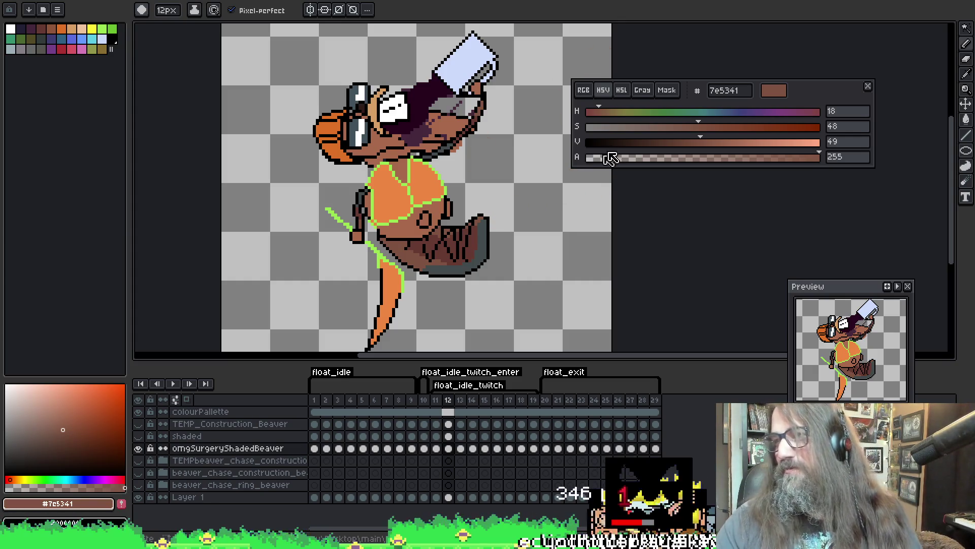
{"action": "left_click_drag", "start_coordinate": [558, 168], "coordinate": [579, 181]}
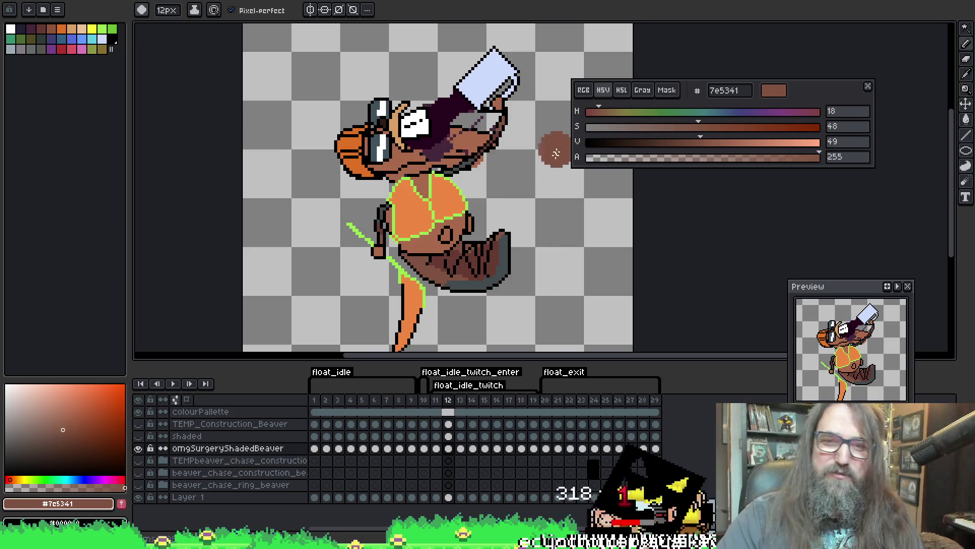
Flip between frames 12 and 13 to compare, ending on frame 13
{"action": "key", "text": "Right"}
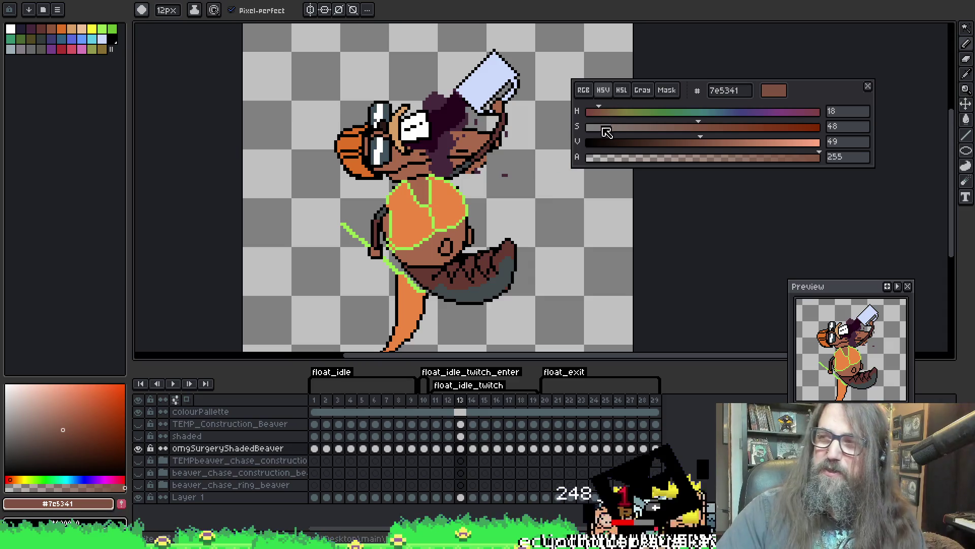
{"action": "key", "text": "Left"}
{"action": "key", "text": "Right"}
{"action": "key", "text": "Left"}
{"action": "key", "text": "Right"}
{"action": "key", "text": "Left"}
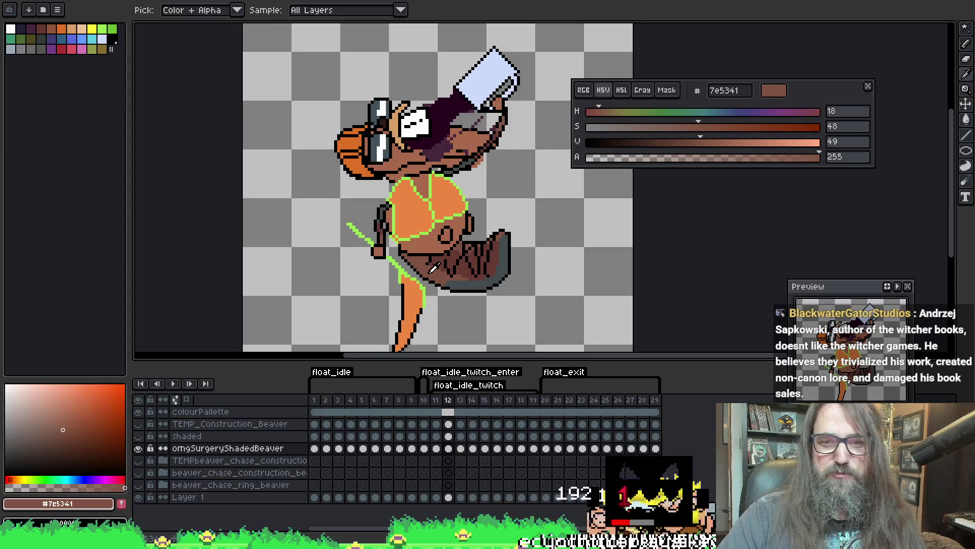
{"action": "key", "text": "Right"}
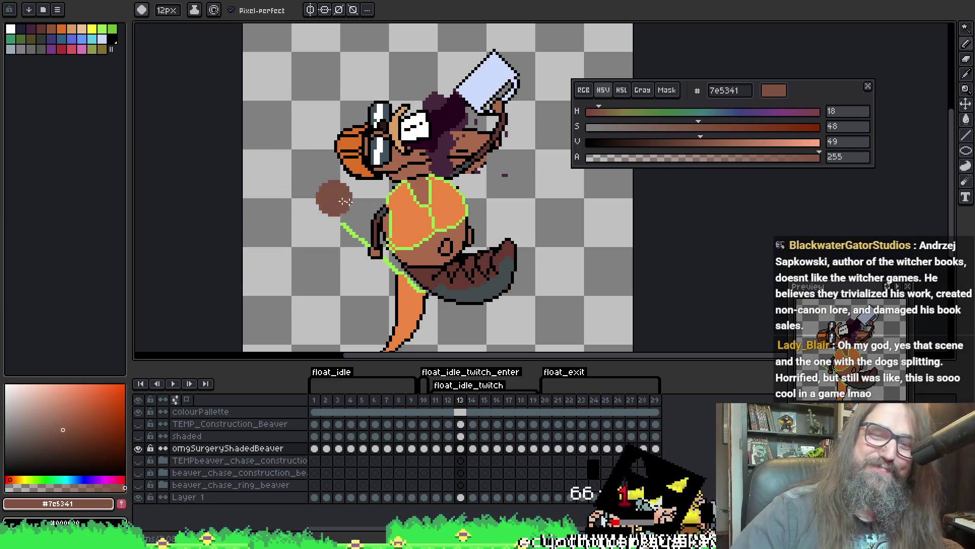
Select frame 13's arm and tail areas by colour and paint them brown
{"action": "key", "text": "w"}
{"action": "left_click", "coordinate": [376, 236]}
{"action": "key", "text": "b"}
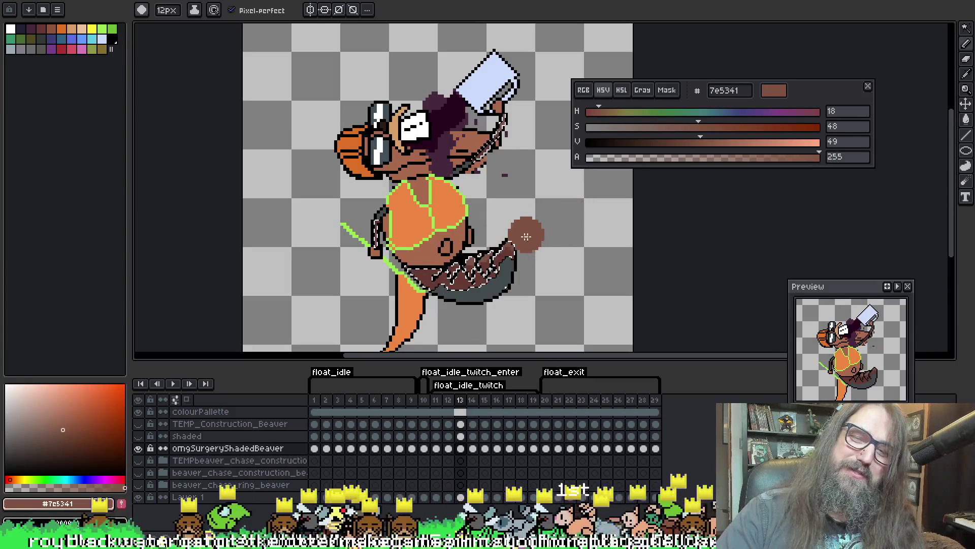
{"action": "key", "text": "ctrl"}
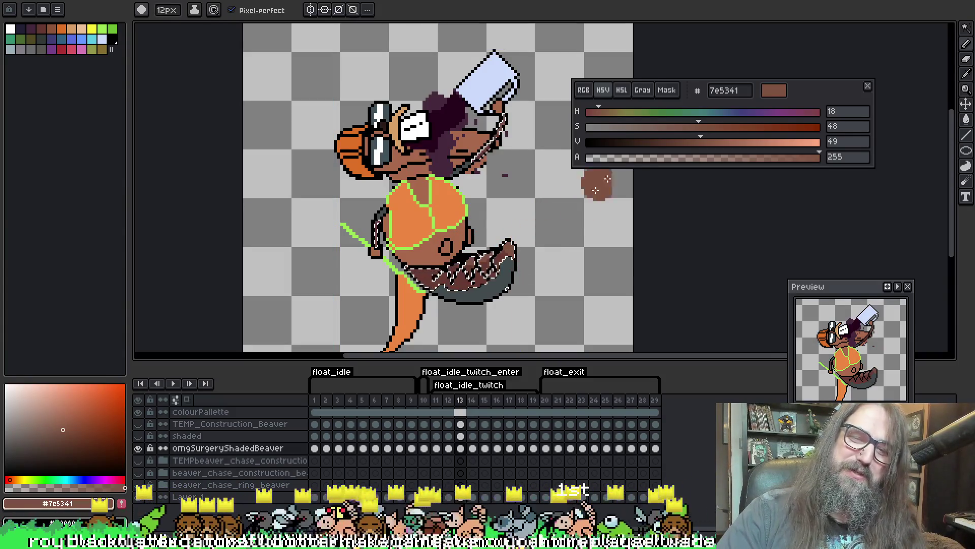
{"action": "key", "text": "ctrl"}
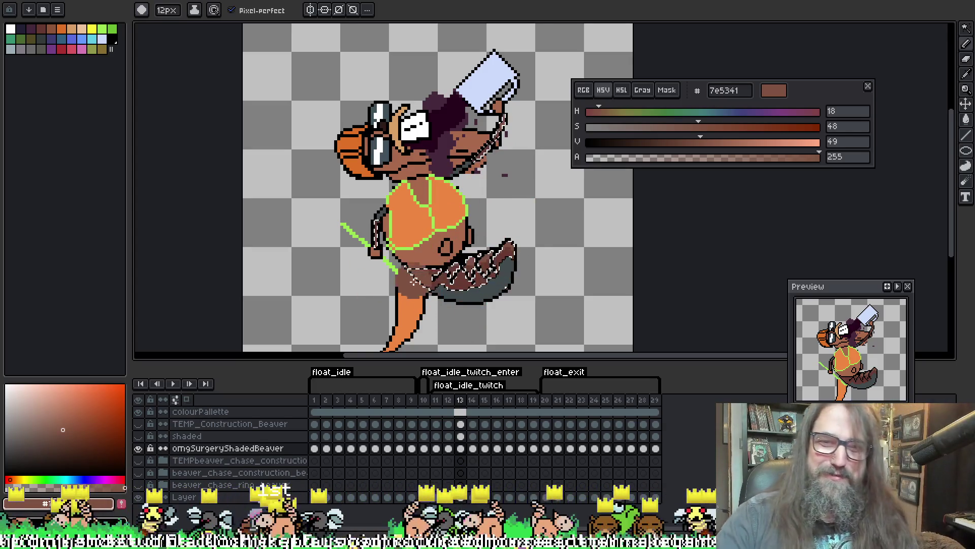
{"action": "mouse_move", "coordinate": [566, 235]}
{"action": "left_mouse_down"}
{"action": "mouse_move", "coordinate": [532, 204]}
{"action": "mouse_move", "coordinate": [564, 120]}
{"action": "left_mouse_up"}
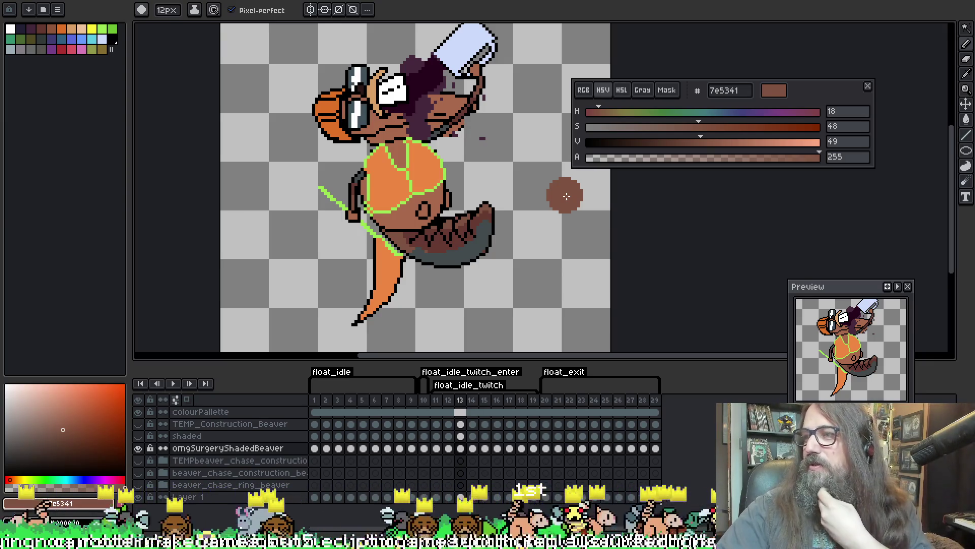
{"action": "left_click_drag", "start_coordinate": [475, 159], "coordinate": [471, 152]}
{"action": "key", "text": "i"}
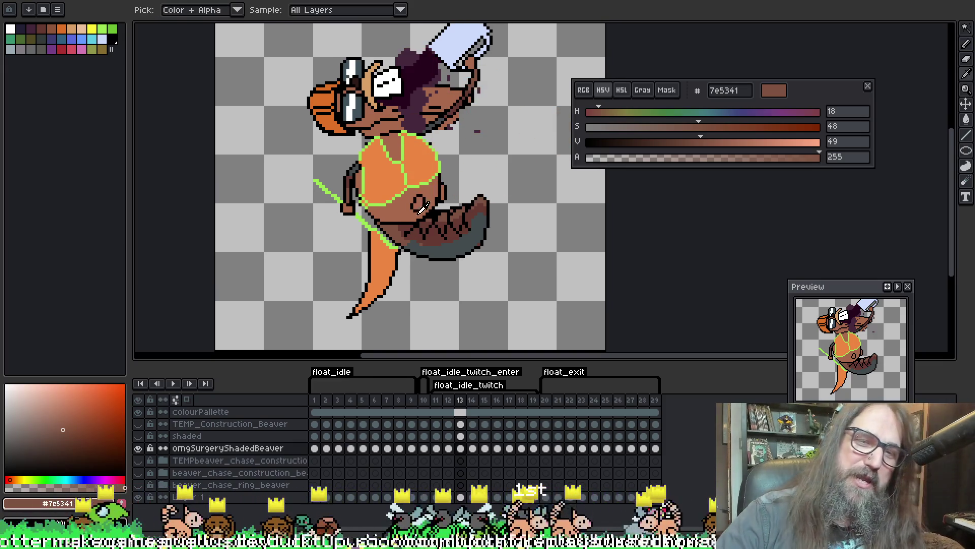
{"action": "key", "text": "b"}
On frame 14, select the dark limb areas, paint them #7e5341 with the 12px brush, deselect, and go to frame 15
{"action": "key", "text": "Right"}
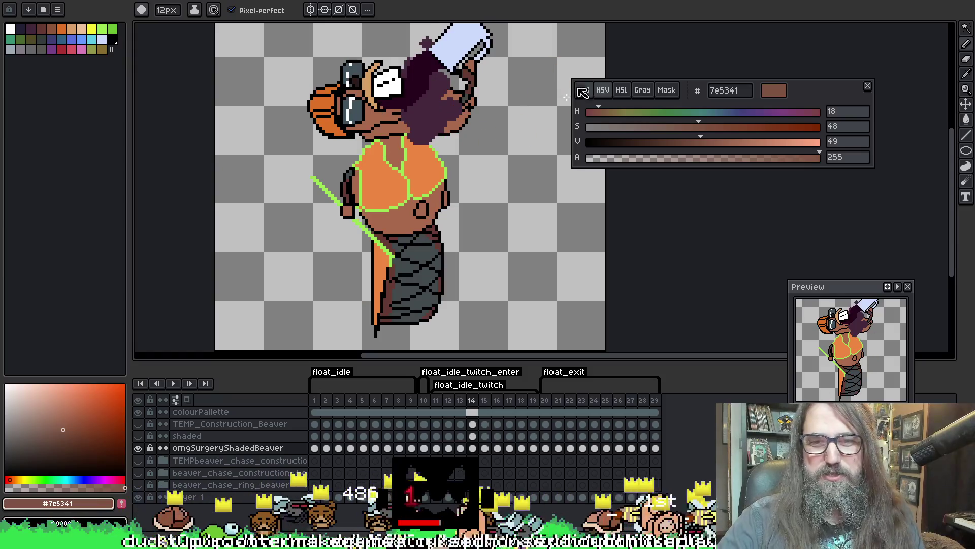
{"action": "key", "text": "w"}
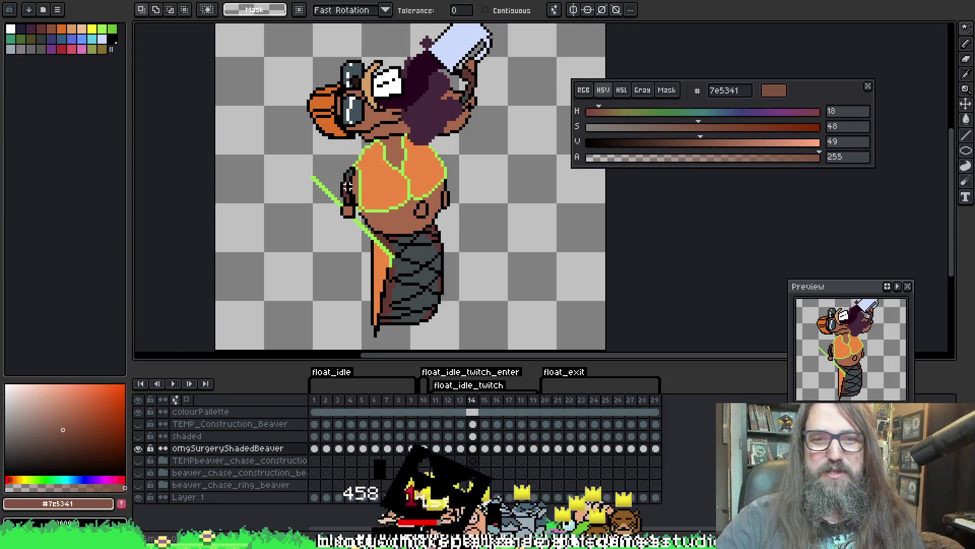
{"action": "scroll", "coordinate": [411, 147], "scroll_direction": "up", "scroll_amount": 1}
{"action": "scroll", "coordinate": [381, 132], "scroll_direction": "right", "scroll_amount": 1}
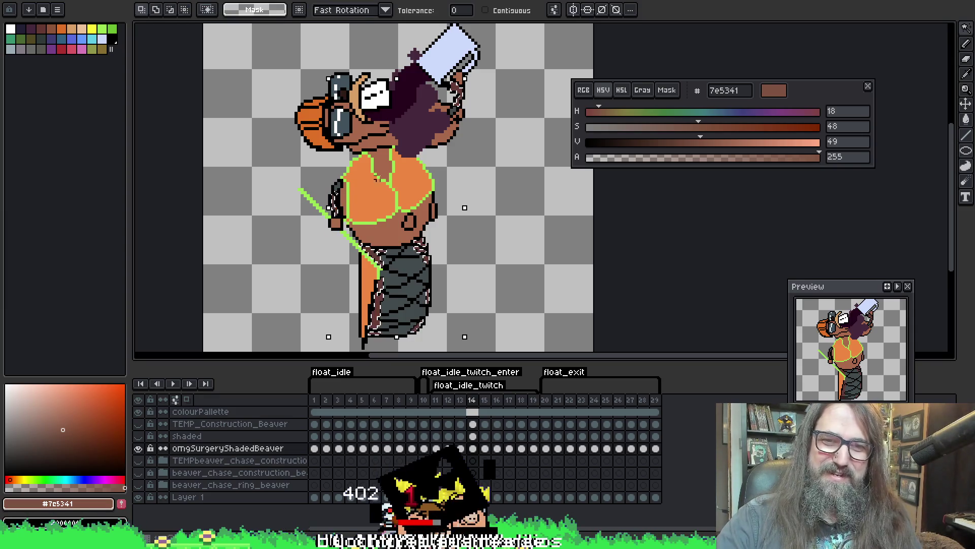
{"action": "left_click", "coordinate": [335, 210]}
{"action": "key", "text": "b"}
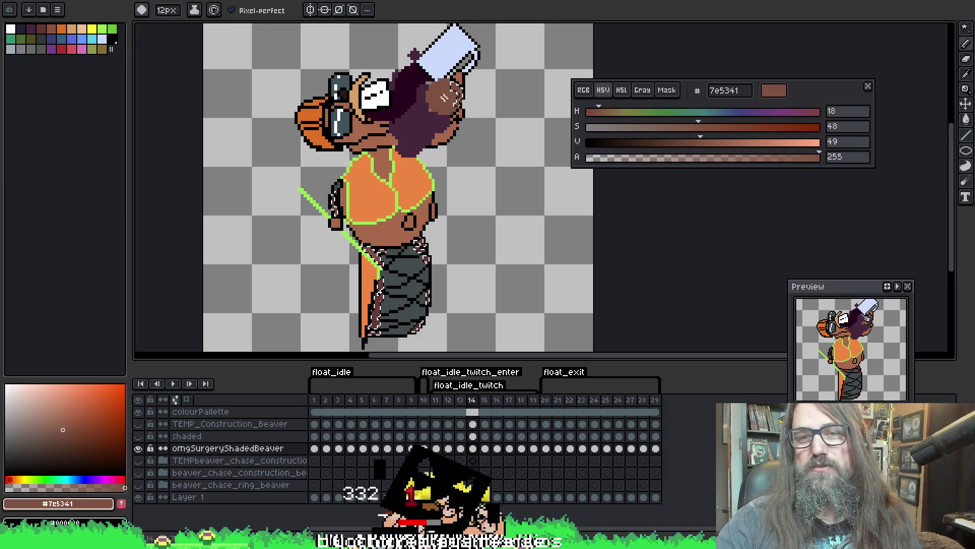
{"action": "key", "text": "ctrl+d"}
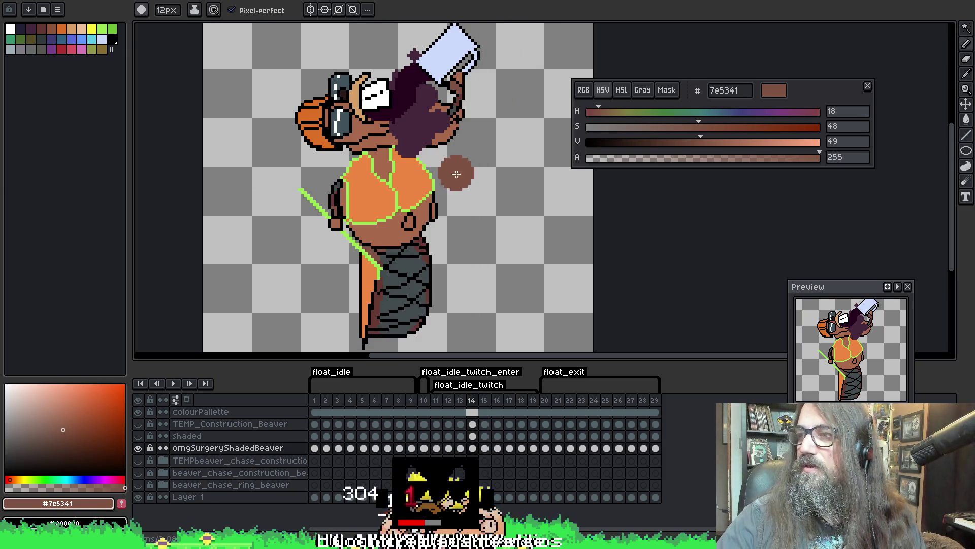
{"action": "key", "text": "period"}
{"action": "key", "text": "h"}
{"action": "mouse_move", "coordinate": [419, 179]}
{"action": "left_mouse_down"}
{"action": "mouse_move", "coordinate": [470, 172]}
{"action": "mouse_move", "coordinate": [458, 180]}
{"action": "left_mouse_up"}
Paint brown #7e5341 over frame 15's lower belly circle
{"action": "key", "text": "b"}
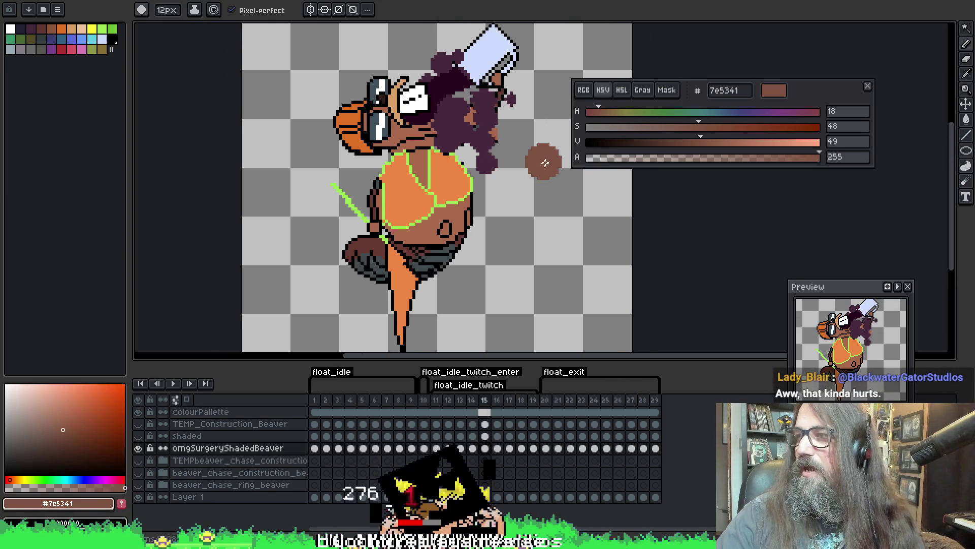
{"action": "left_click_drag", "start_coordinate": [447, 243], "coordinate": [458, 223]}
{"action": "left_click", "coordinate": [458, 223]}
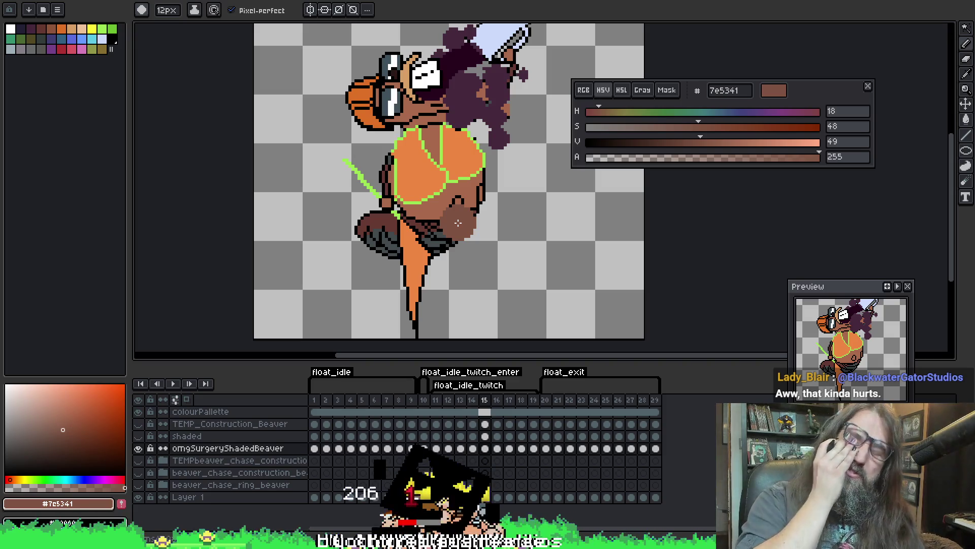
{"action": "left_click_drag", "start_coordinate": [529, 180], "coordinate": [517, 199]}
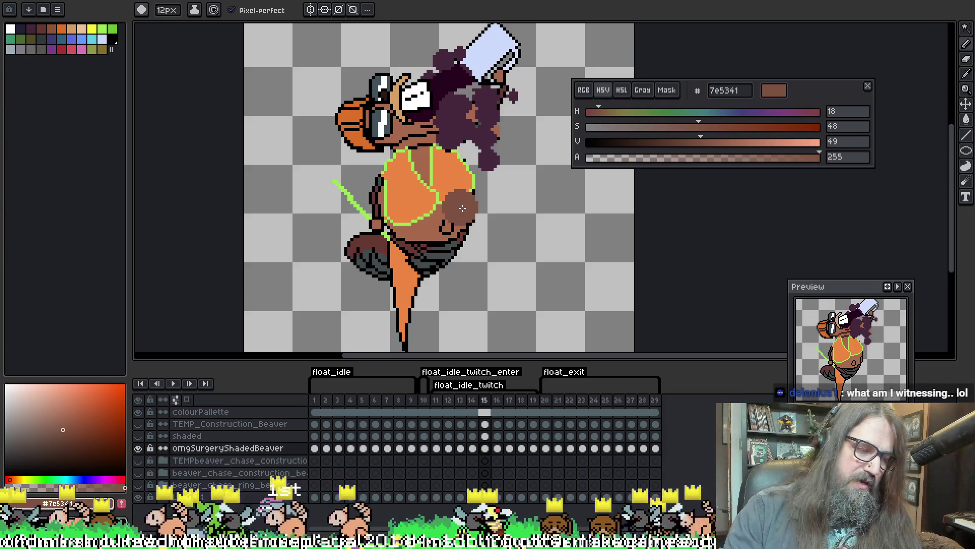
{"action": "left_click_drag", "start_coordinate": [366, 119], "coordinate": [361, 117]}
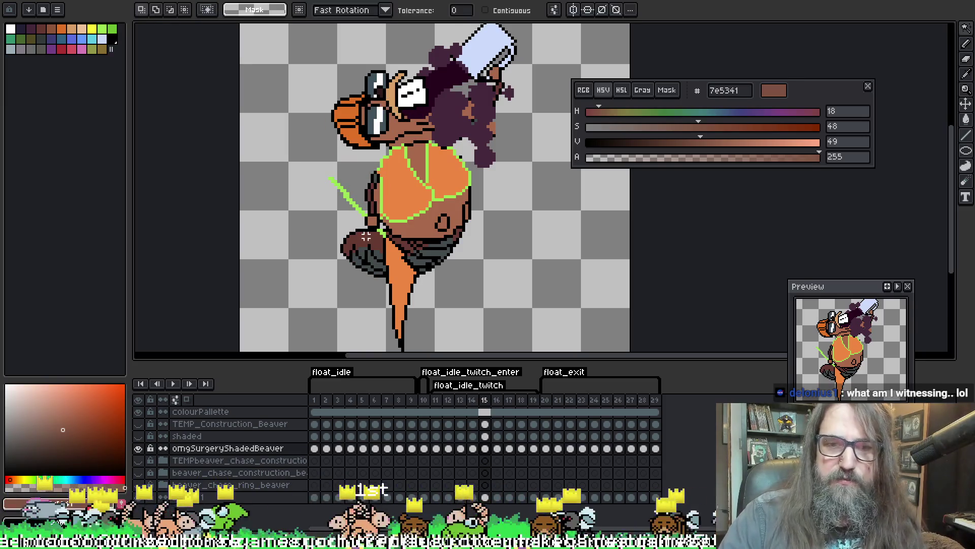
Select the dark outline pixels of arm, pants and hair, then advance to frame 16
{"action": "left_click", "coordinate": [355, 242]}
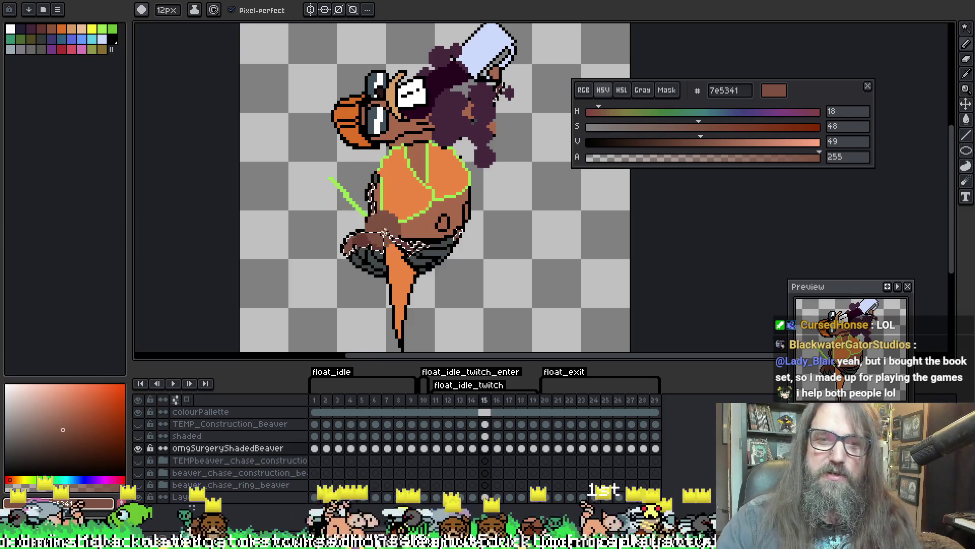
{"action": "key", "text": "period"}
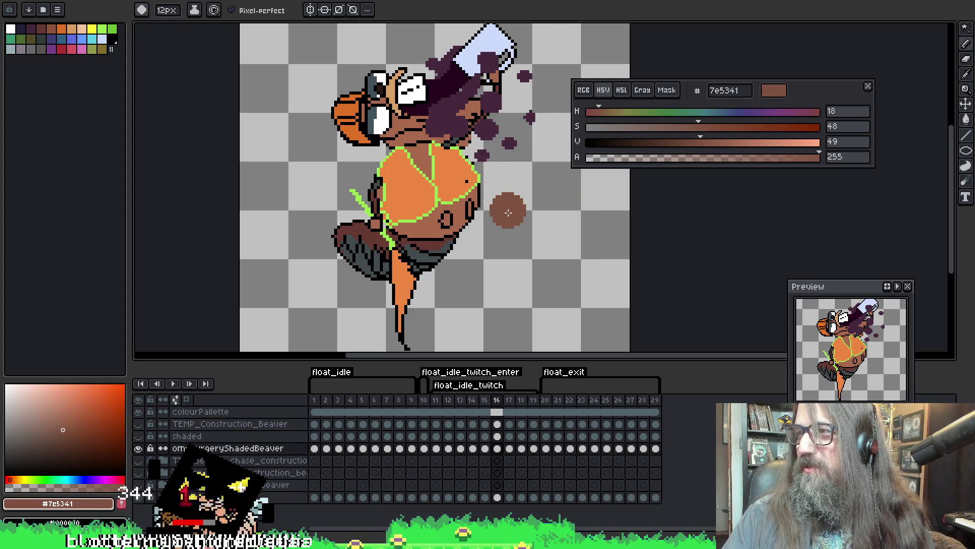
{"action": "key", "text": "space"}
Select frame 16's dark pixels, brush #7e5341 over them near the left arm, and deselect
{"action": "left_click_drag", "start_coordinate": [417, 216], "coordinate": [394, 243]}
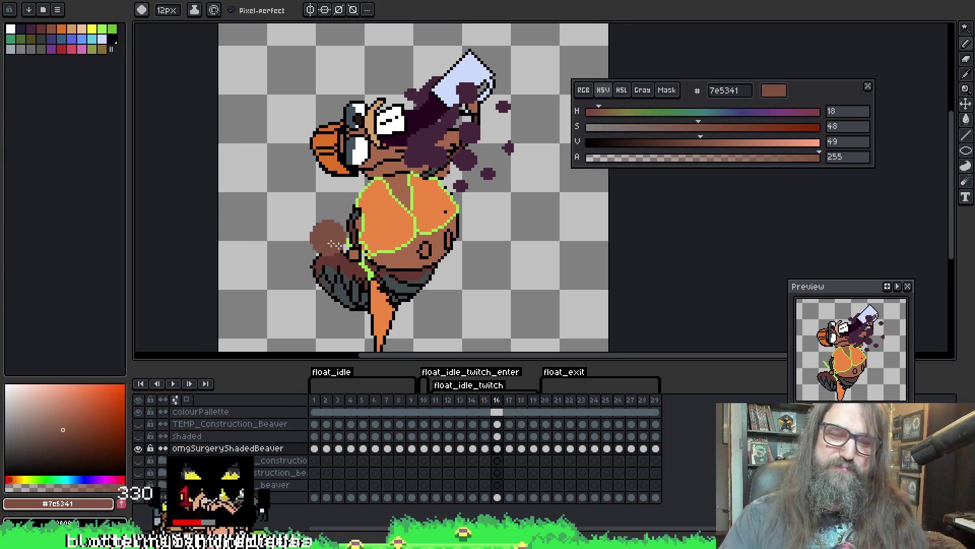
{"action": "key", "text": "w"}
{"action": "left_click", "coordinate": [366, 257]}
{"action": "key", "text": "b"}
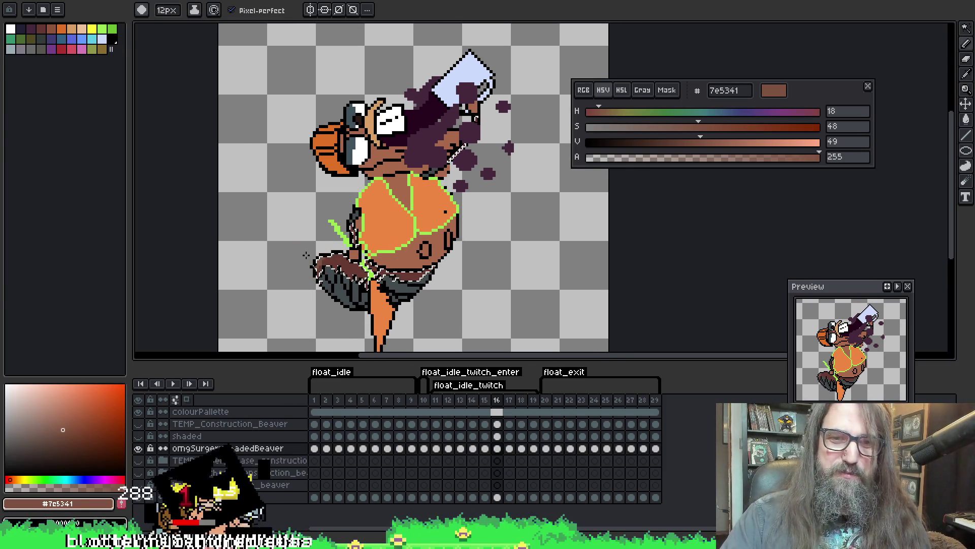
{"action": "left_click_drag", "start_coordinate": [336, 226], "coordinate": [350, 243]}
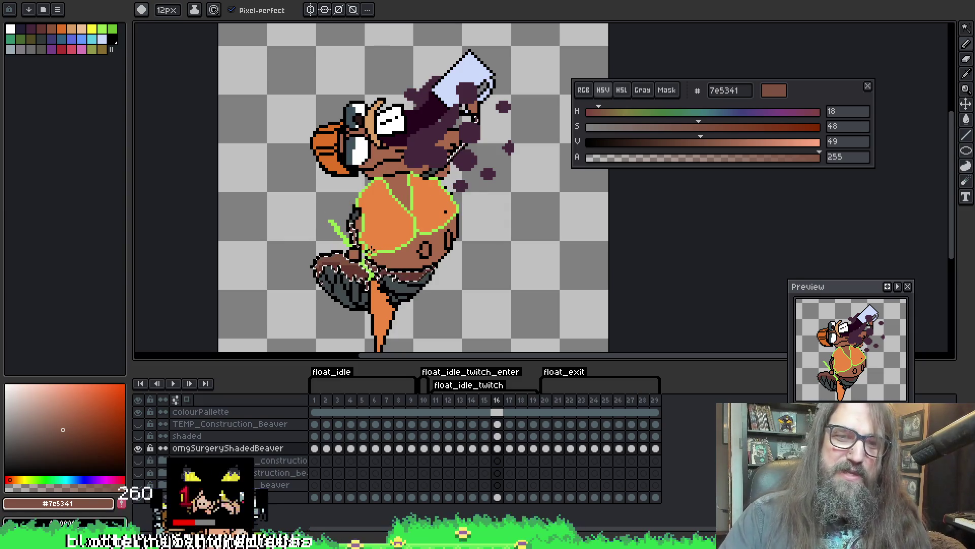
{"action": "key", "text": "ctrl+d"}
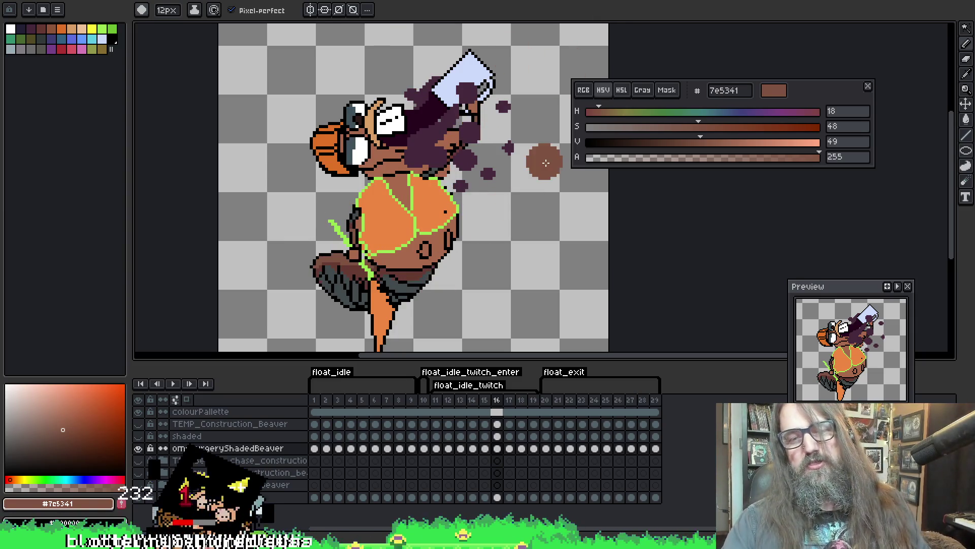
Move to frame 17, reselect its dark leg pixels, then go on to frame 18
{"action": "key", "text": "Right"}
{"action": "key", "text": "ctrl+shift+d"}
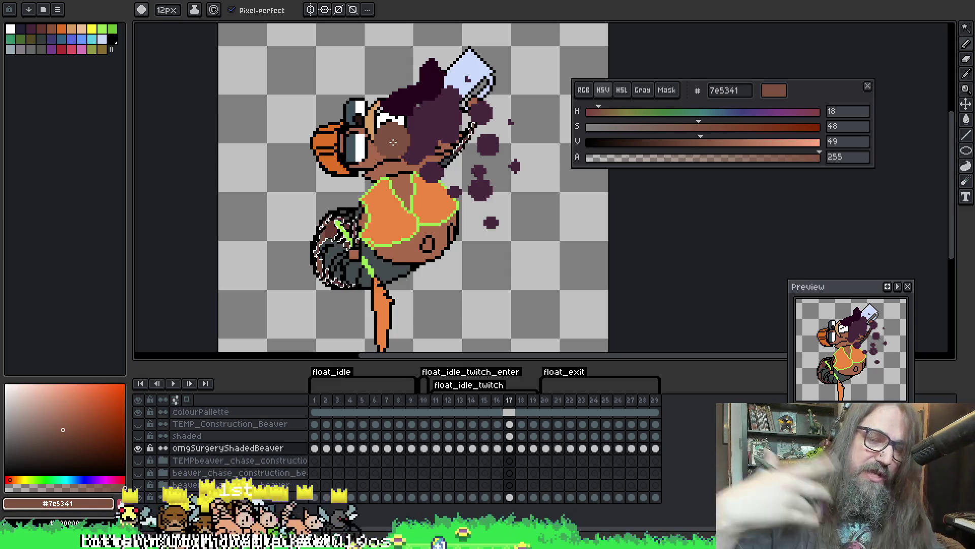
{"action": "key", "text": "Right"}
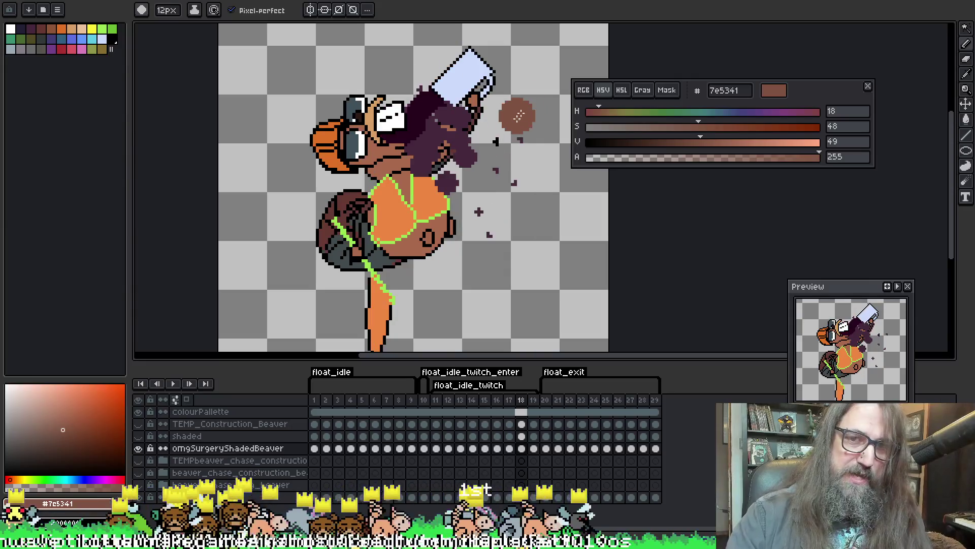
Select frame 18's dark arm and tail area, shade it with the brown brush, and go to frame 19
{"action": "key", "text": "q"}
{"action": "left_click", "coordinate": [324, 234]}
{"action": "key", "text": "b"}
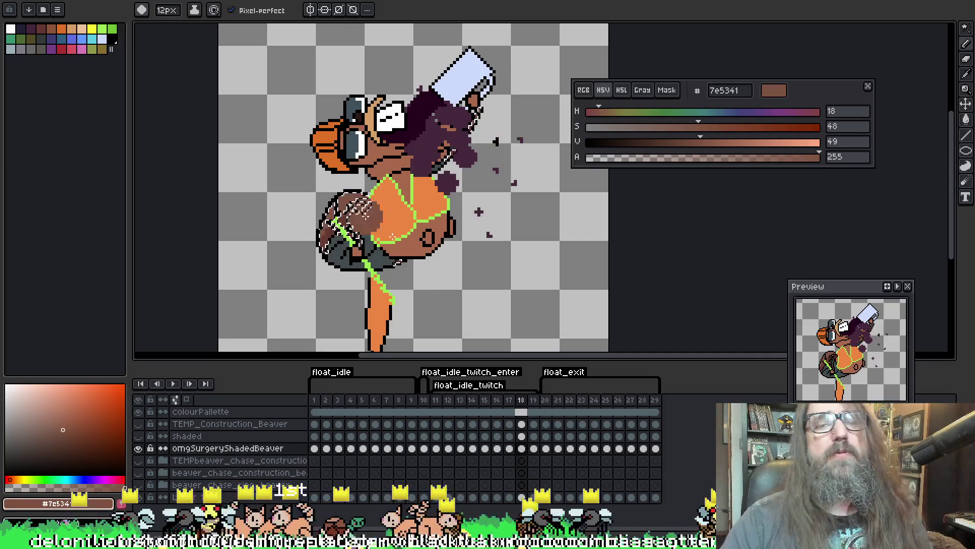
{"action": "left_click_drag", "start_coordinate": [451, 185], "coordinate": [464, 180]}
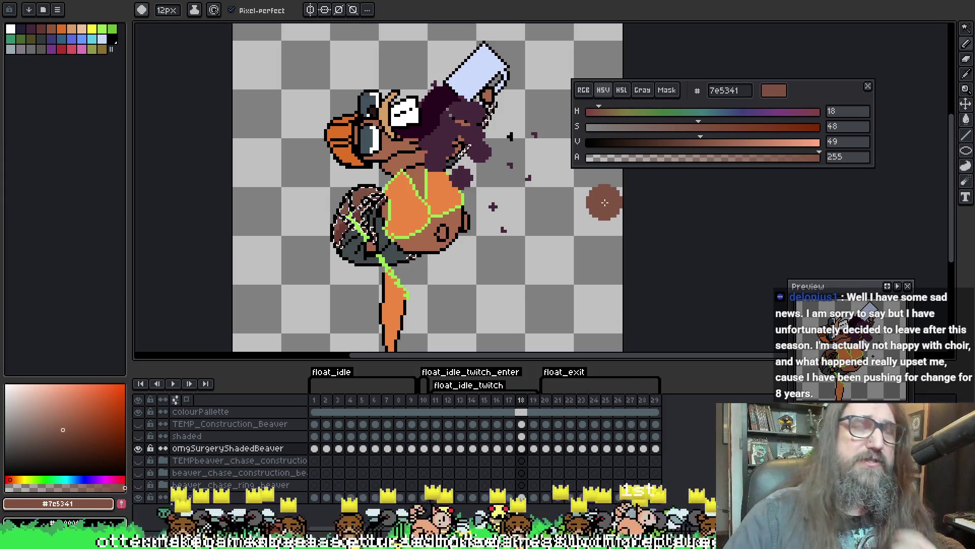
{"action": "left_click_drag", "start_coordinate": [503, 200], "coordinate": [492, 193]}
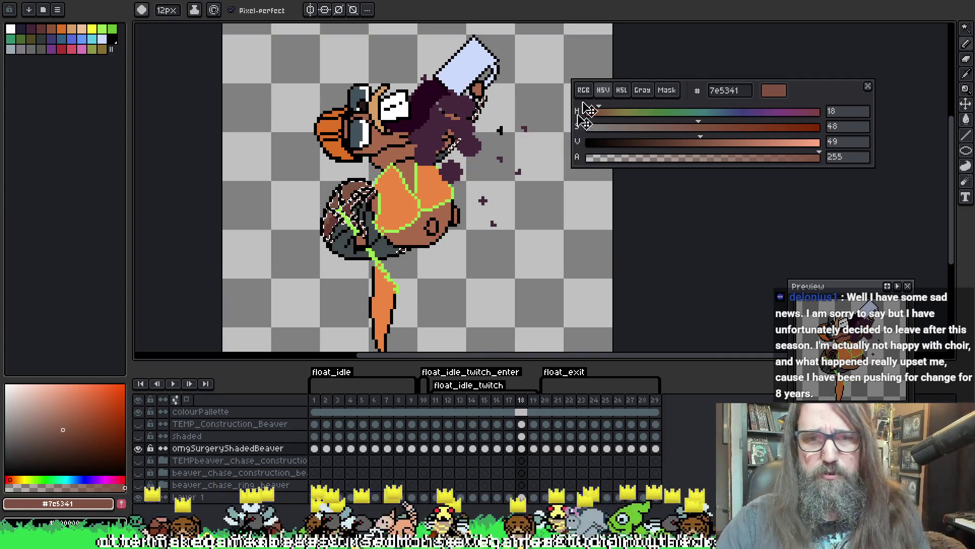
{"action": "key", "text": "period"}
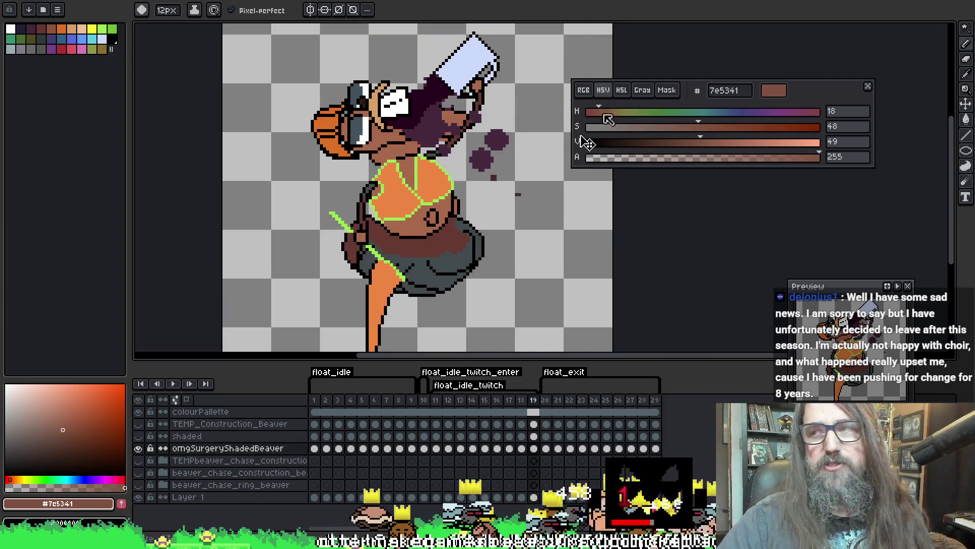
Select frame 19's belt-coloured pixels and shade them with darker brown #663931 at 7px
{"action": "key", "text": "w"}
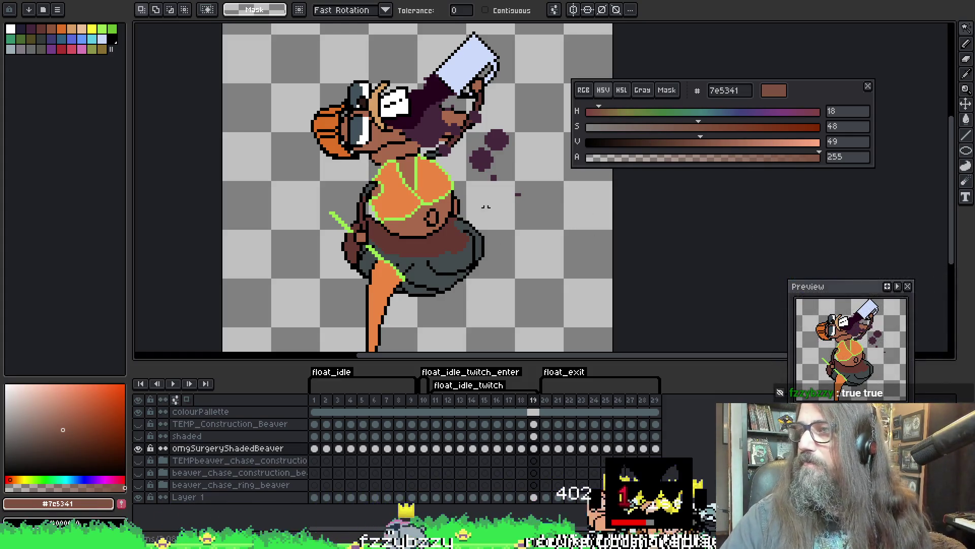
{"action": "left_click", "coordinate": [456, 241]}
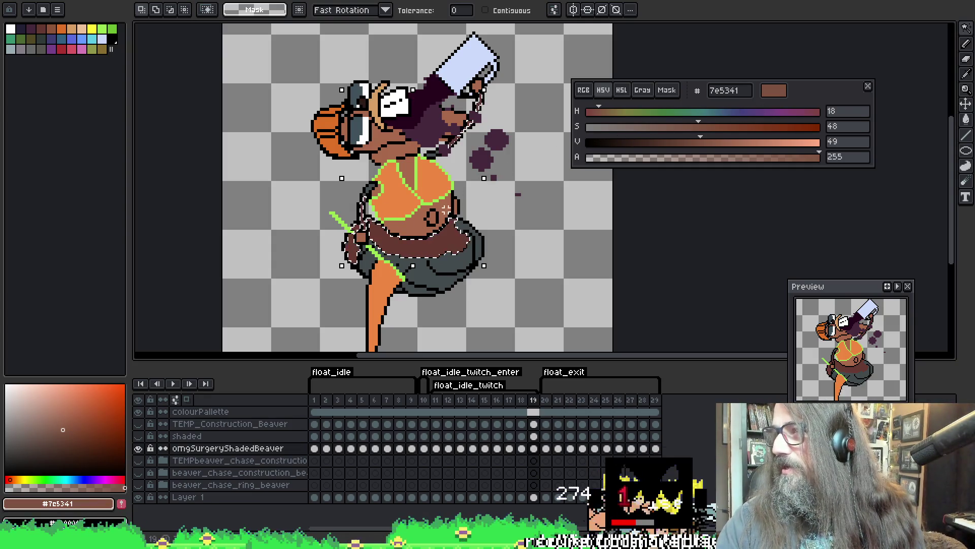
{"action": "left_click_drag", "start_coordinate": [539, 157], "coordinate": [506, 175]}
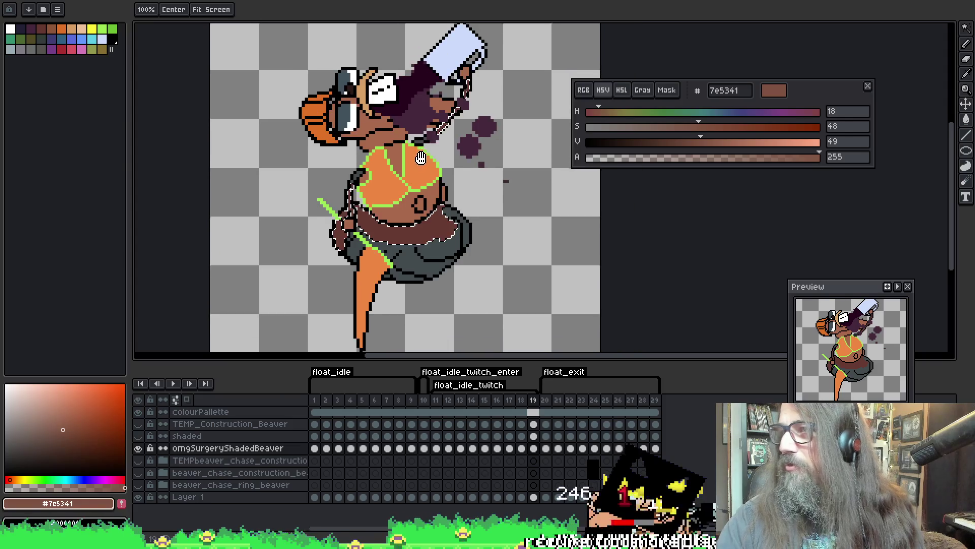
{"action": "key", "text": "b"}
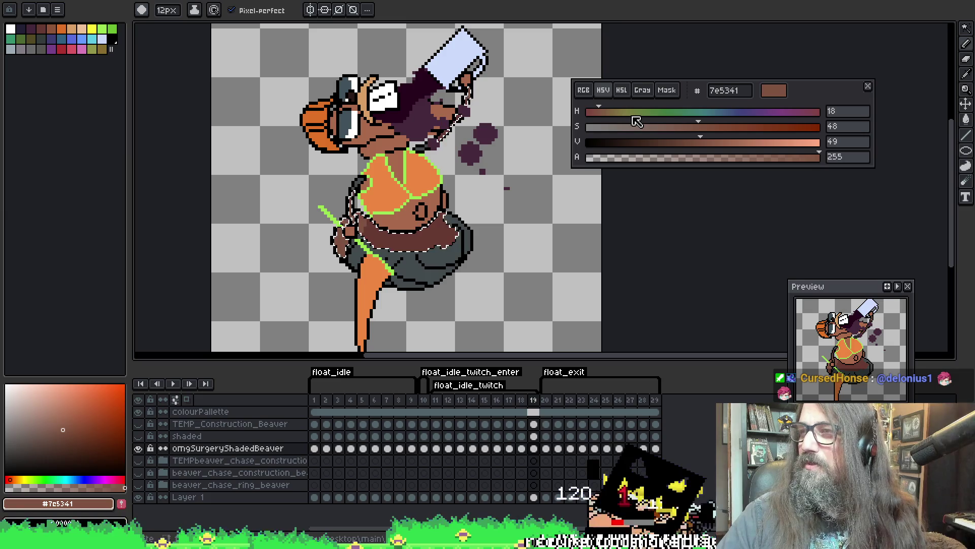
{"action": "key", "text": "x"}
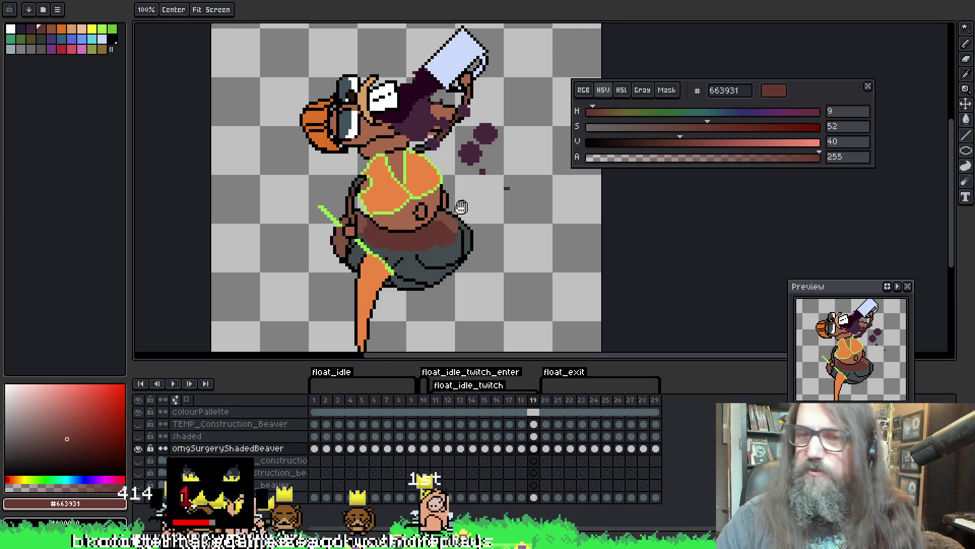
{"action": "left_click_drag", "start_coordinate": [407, 278], "coordinate": [403, 293]}
Flip between frames 18 and 19 to compare, ending on frame 18
{"action": "key", "text": "w"}
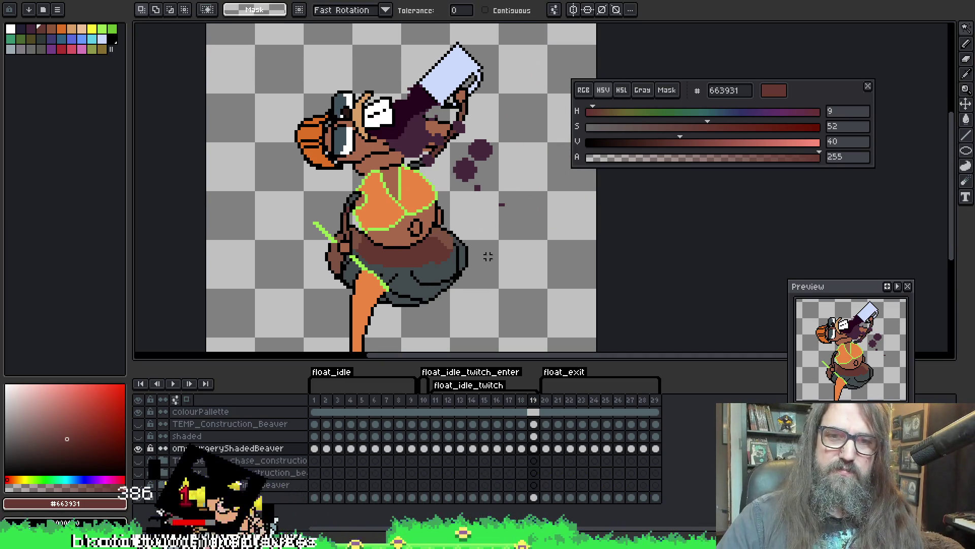
{"action": "left_click_drag", "start_coordinate": [534, 145], "coordinate": [514, 130]}
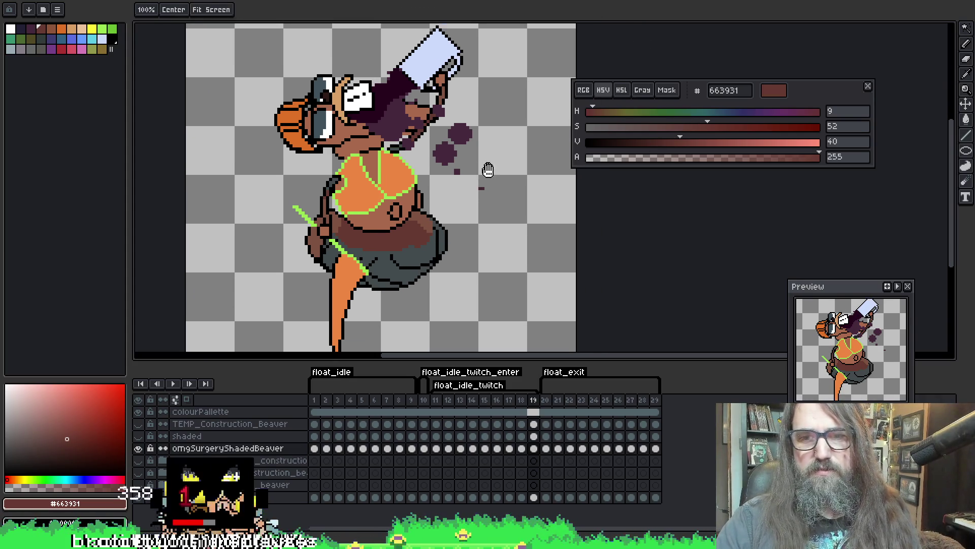
{"action": "key", "text": "Left"}
{"action": "key", "text": "Right"}
{"action": "key", "text": "Left"}
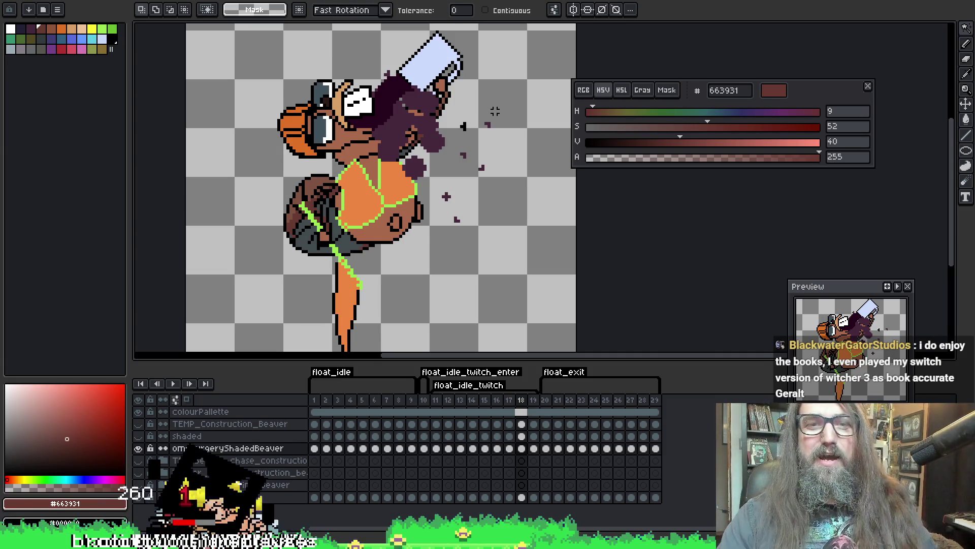
Sample dark grey #424b4d from frame 18's tail and shade with the 7px pencil
{"action": "key", "text": "i"}
{"action": "left_click", "coordinate": [345, 241]}
{"action": "key", "text": "b"}
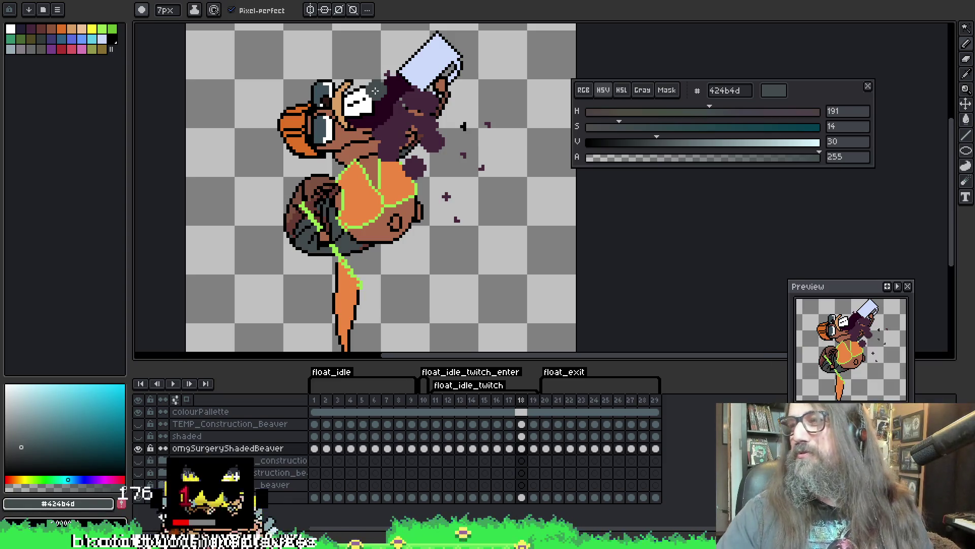
{"action": "key", "text": "i"}
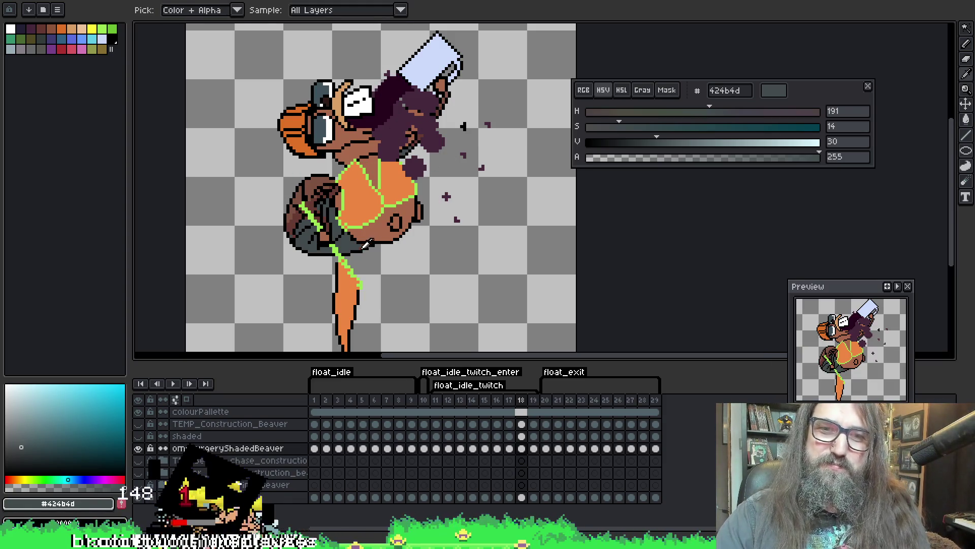
{"action": "key", "text": "w"}
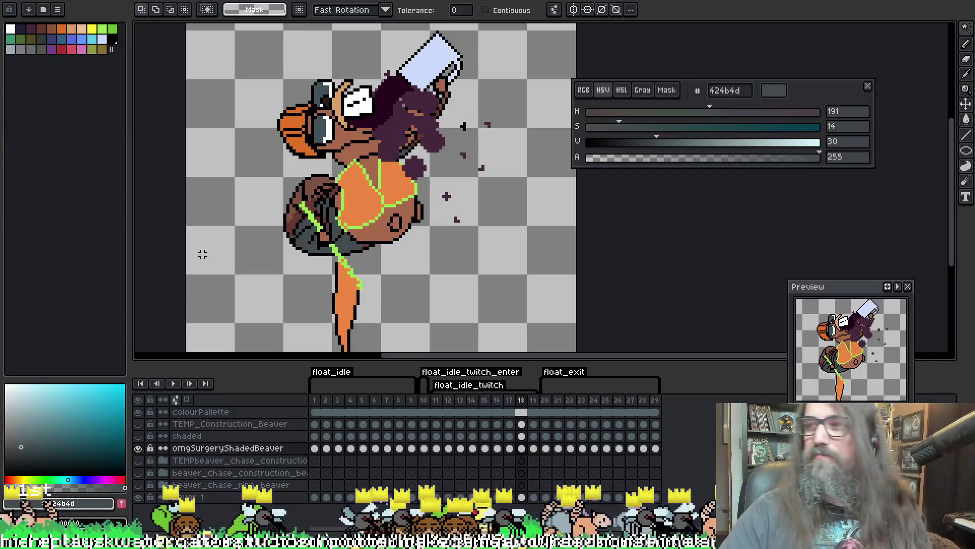
{"action": "left_click_drag", "start_coordinate": [268, 151], "coordinate": [230, 136]}
{"action": "key", "text": "w"}
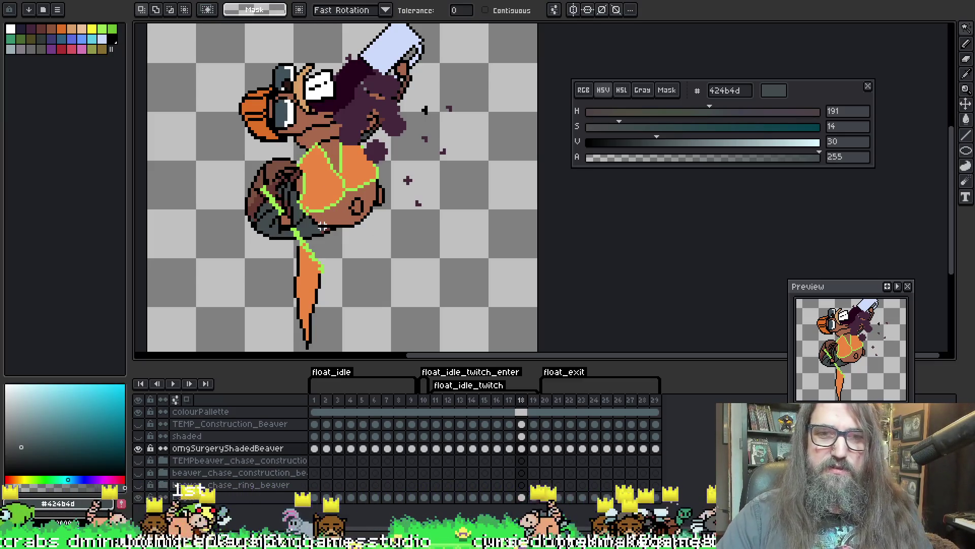
Shrink the brush and pick black 000000 from the artwork for finer tail shading
{"action": "key", "text": "b"}
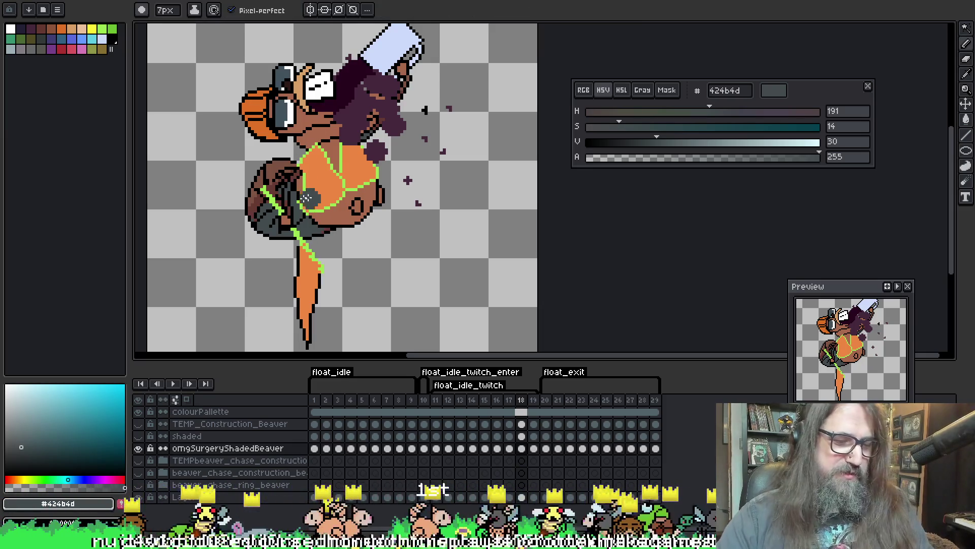
{"action": "key", "text": "minus"}
{"action": "key", "text": "minus"}
{"action": "key", "text": "minus"}
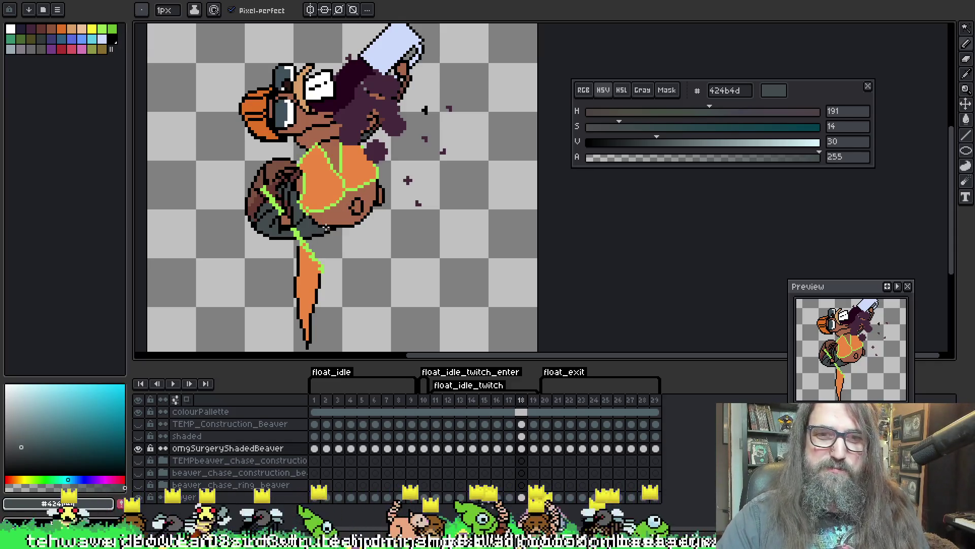
{"action": "key", "text": "ctrl"}
{"action": "key", "text": "ctrl"}
{"action": "key", "text": "alt"}
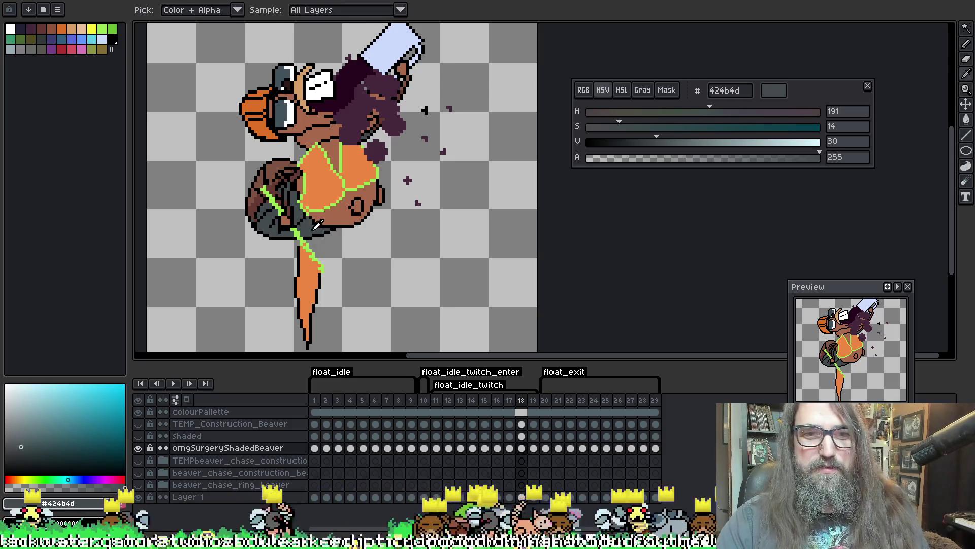
{"action": "left_click", "coordinate": [369, 194], "text": "alt"}
{"action": "left_click_drag", "start_coordinate": [390, 173], "coordinate": [400, 235]}
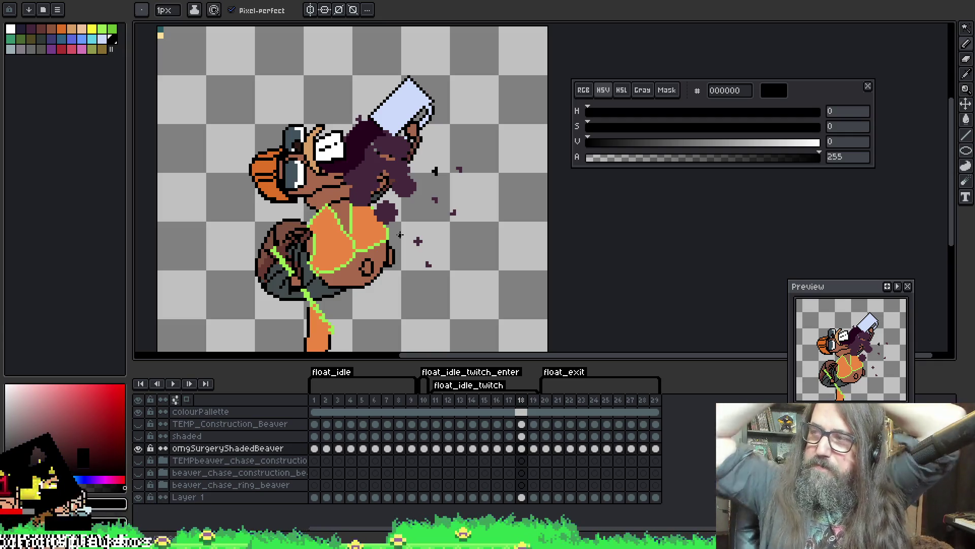
Sample brown 7e5341 from the beaver as the drawing colour
{"action": "key", "text": "e"}
{"action": "mouse_move", "coordinate": [483, 157]}
{"action": "left_mouse_down"}
{"action": "mouse_move", "coordinate": [483, 91]}
{"action": "mouse_move", "coordinate": [499, 133]}
{"action": "left_mouse_up"}
{"action": "key", "text": "Right"}
{"action": "key", "text": "Right"}
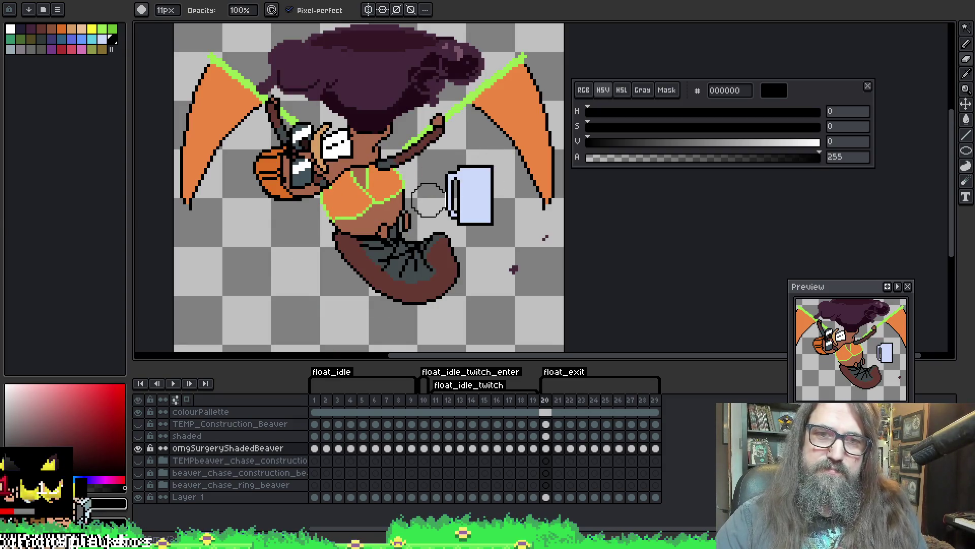
{"action": "key", "text": "Left"}
{"action": "key", "text": "Left"}
{"action": "key", "text": "Left"}
{"action": "key", "text": "i"}
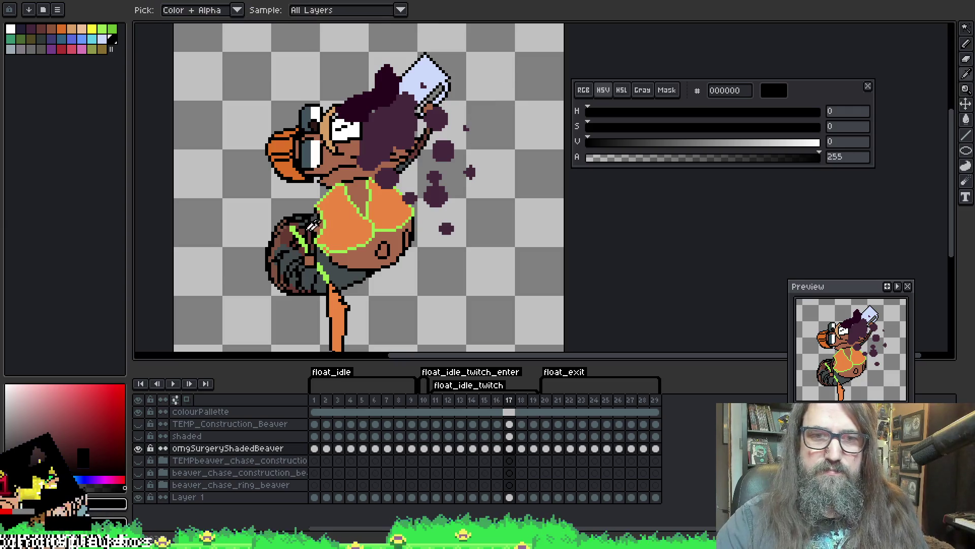
{"action": "left_click", "coordinate": [278, 235]}
{"action": "key", "text": "b"}
On frame 20, magic-wand the tail and shade it with a 4px pencil
{"action": "key", "text": "Right"}
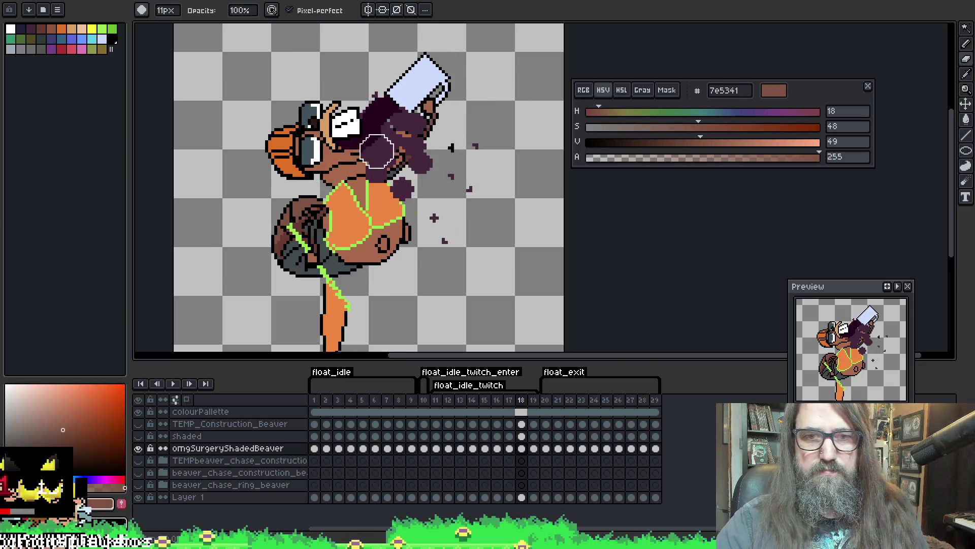
{"action": "key", "text": "Right"}
{"action": "key", "text": "w"}
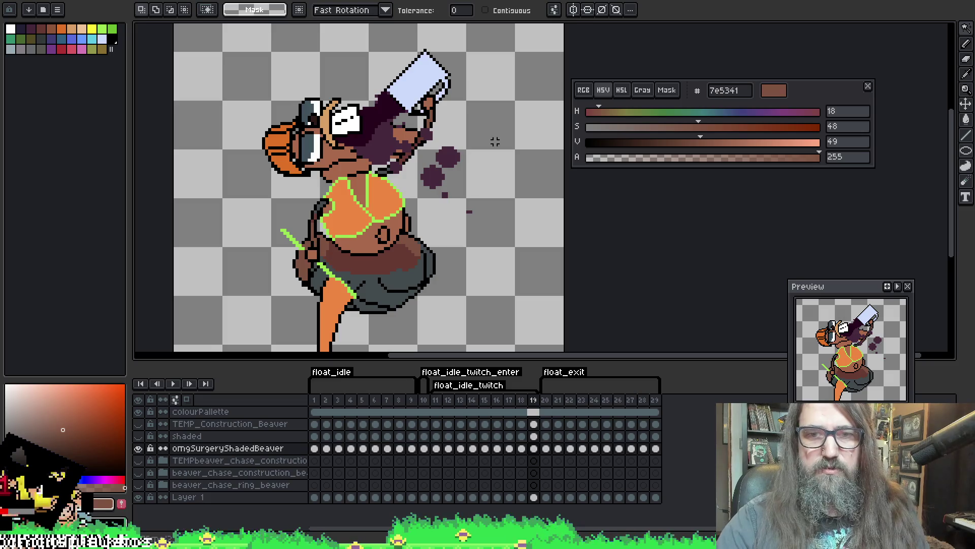
{"action": "key", "text": "Right"}
{"action": "left_click", "coordinate": [370, 264]}
{"action": "mouse_move", "coordinate": [370, 263]}
{"action": "left_mouse_down"}
{"action": "mouse_move", "coordinate": [358, 200]}
{"action": "mouse_move", "coordinate": [409, 192]}
{"action": "mouse_move", "coordinate": [423, 217]}
{"action": "left_mouse_up"}
{"action": "key", "text": "b"}
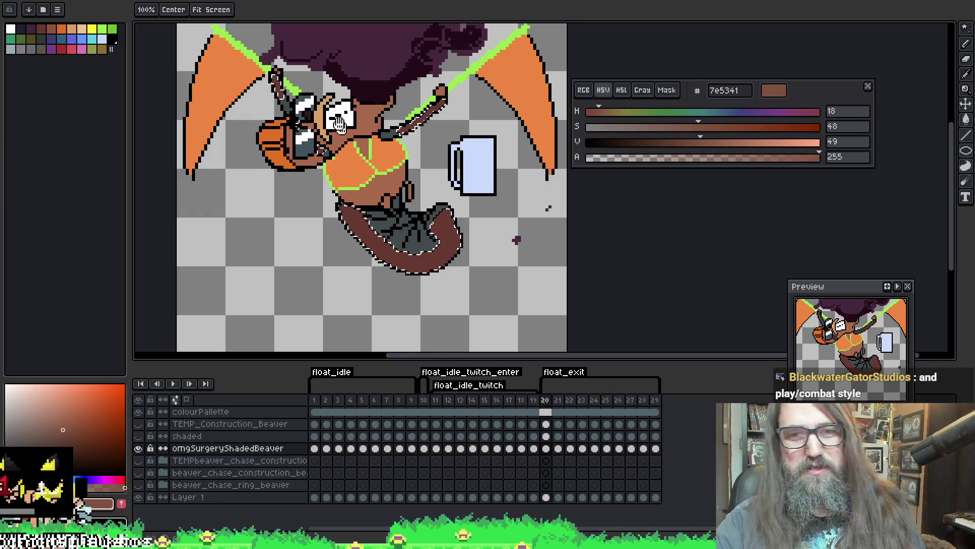
{"action": "left_click_drag", "start_coordinate": [321, 22], "coordinate": [336, 61]}
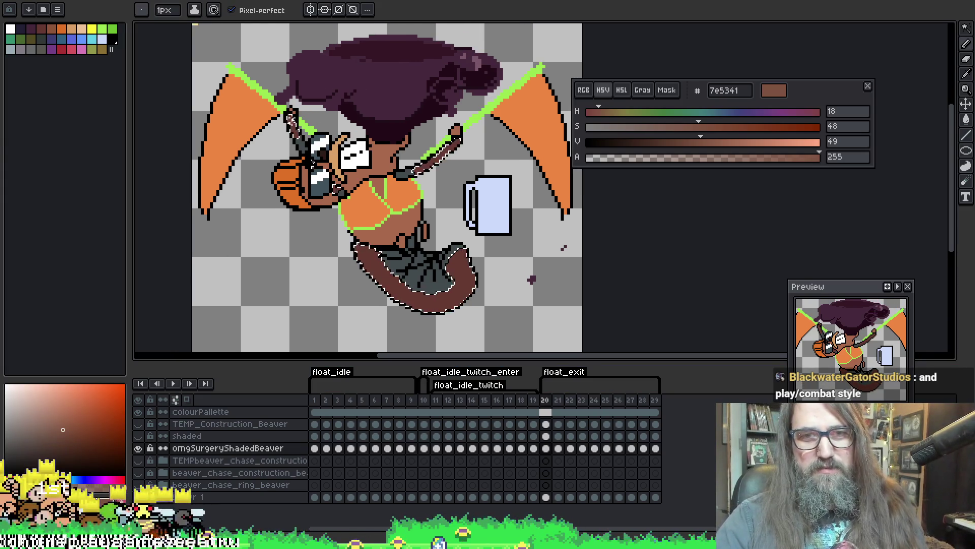
{"action": "key", "text": "plus"}
{"action": "key", "text": "plus"}
{"action": "key", "text": "plus"}
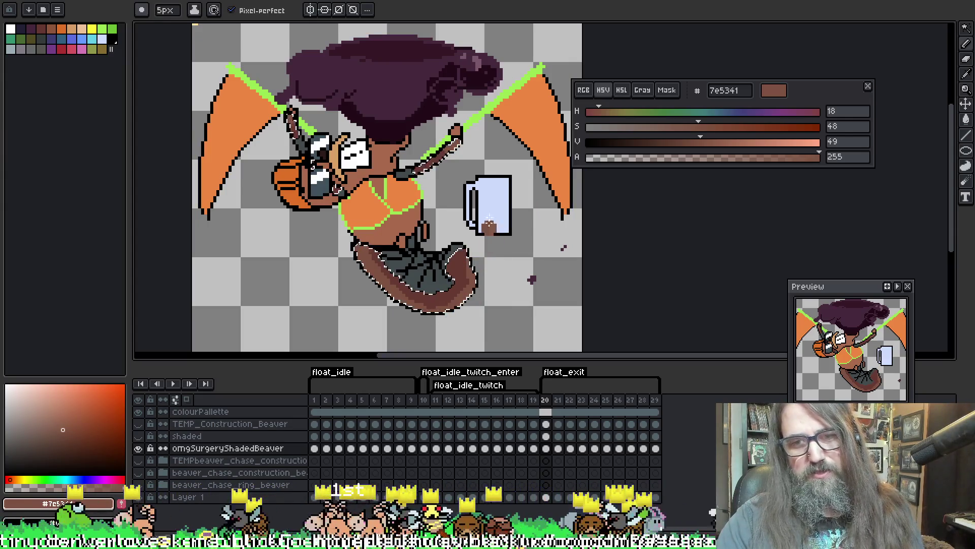
On frame 21, reselect the tail and arm, fill them brown 7e5341, and shade
{"action": "key", "text": "Right"}
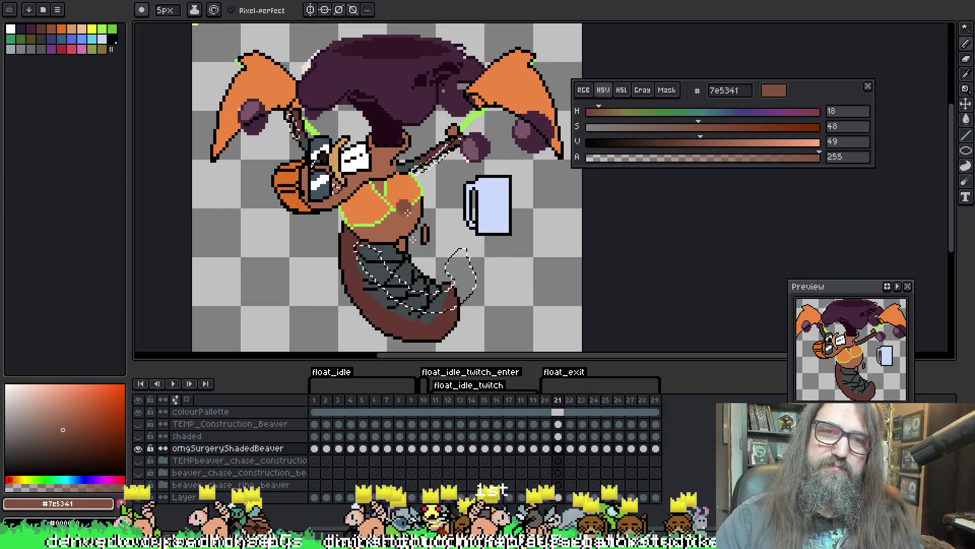
{"action": "key", "text": "ctrl+d"}
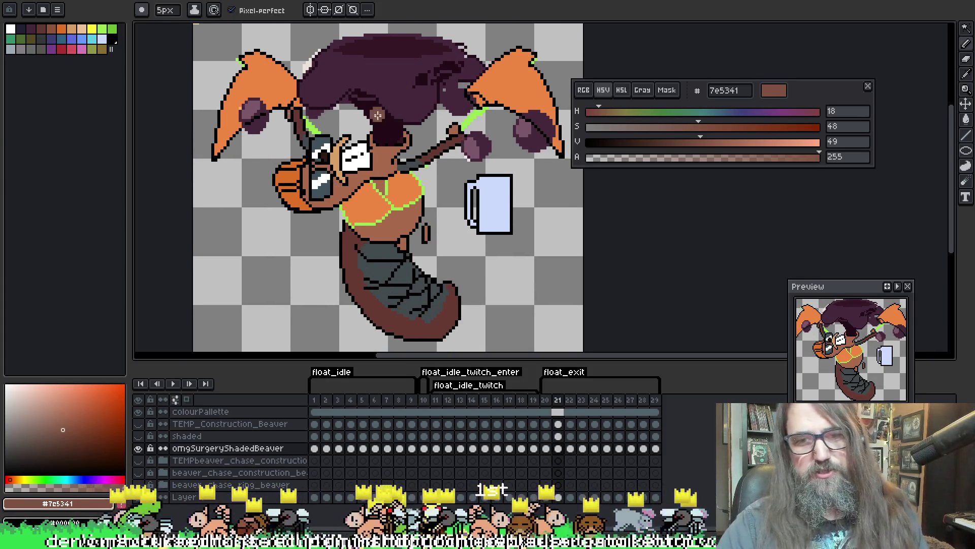
{"action": "key", "text": "w"}
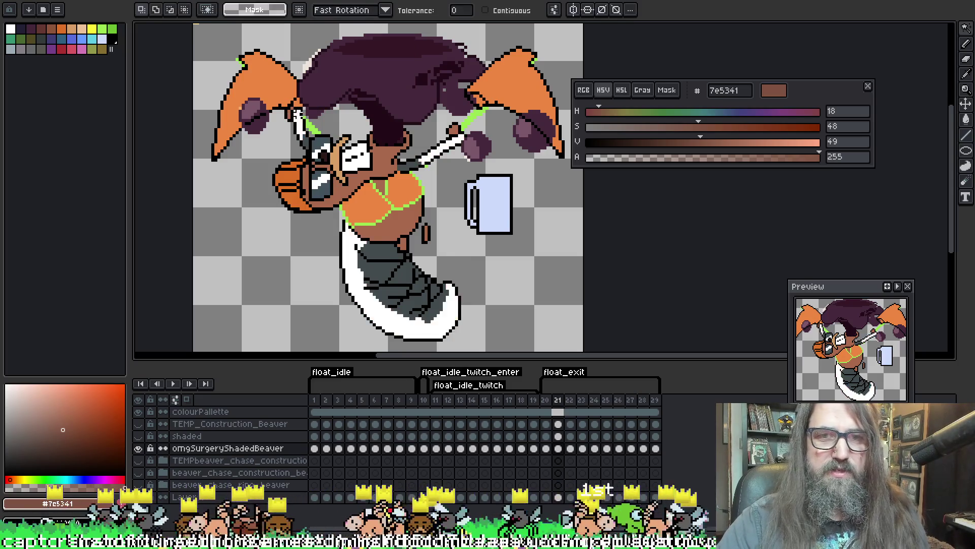
{"action": "key", "text": "ctrl+shift+d"}
{"action": "key", "text": "f"}
{"action": "key", "text": "b"}
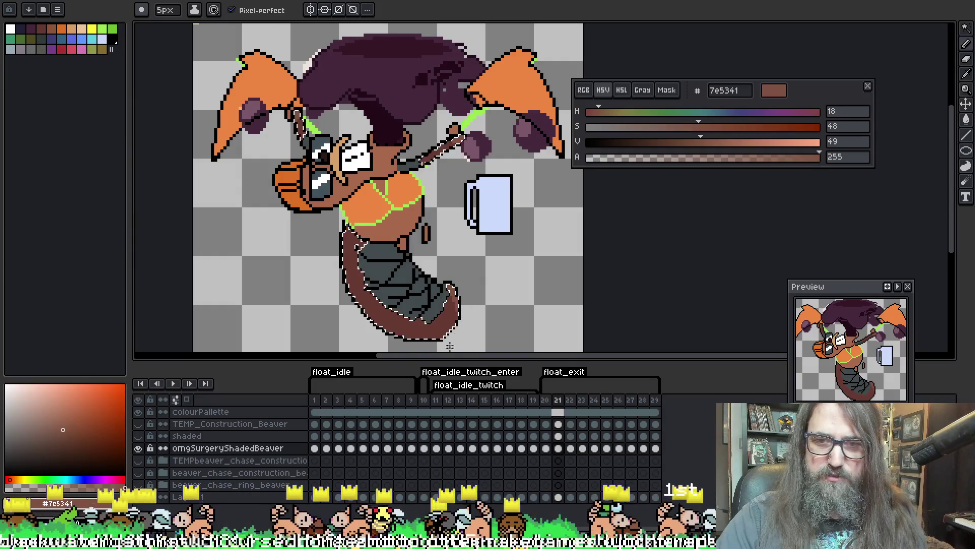
{"action": "scroll", "coordinate": [434, 345], "scroll_direction": "down", "scroll_amount": 1}
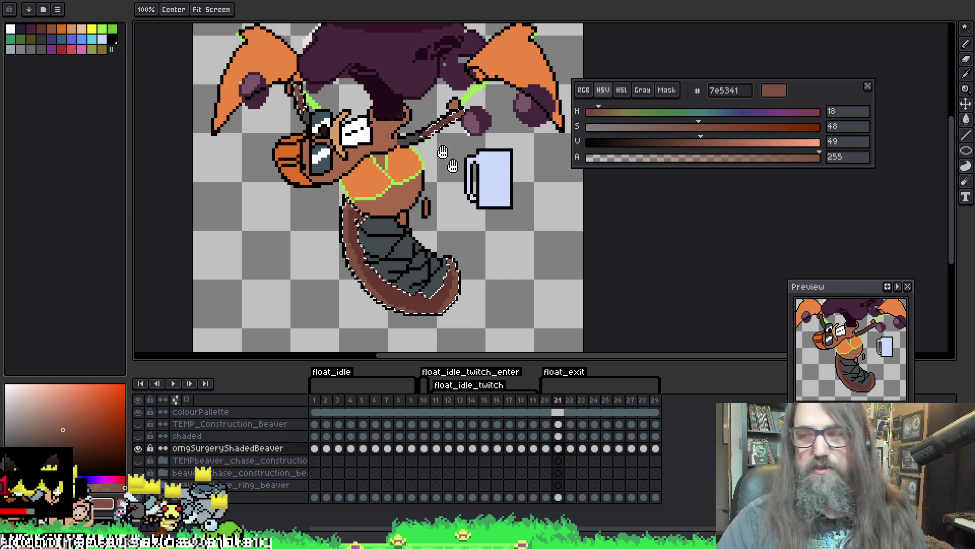
{"action": "left_click_drag", "start_coordinate": [560, 118], "coordinate": [565, 133]}
{"action": "key", "text": "ctrl+d"}
On frame 22, select the brown tail outline pixels and pencil-shade them
{"action": "key", "text": "Right"}
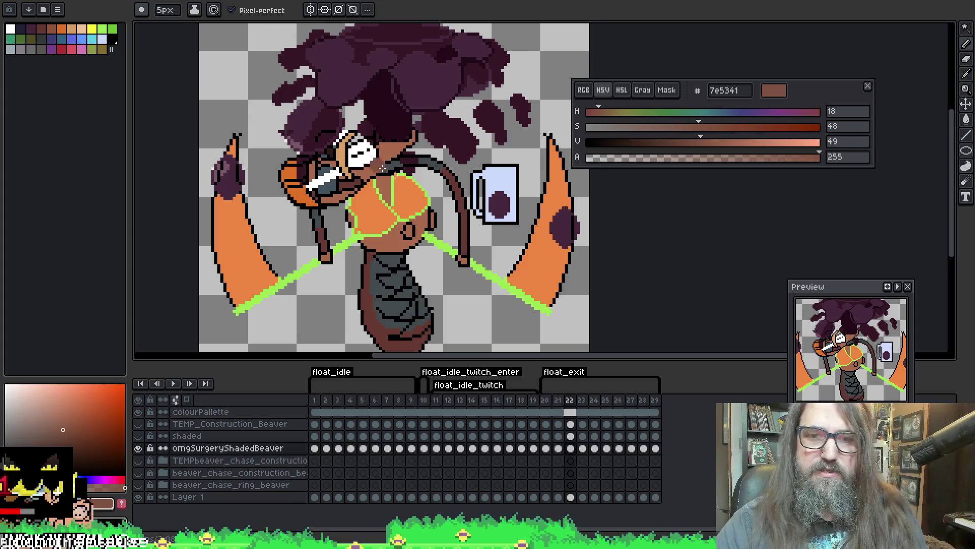
{"action": "key", "text": "w"}
{"action": "left_click_drag", "start_coordinate": [368, 263], "coordinate": [361, 240]}
{"action": "left_click", "coordinate": [361, 240]}
{"action": "key", "text": "b"}
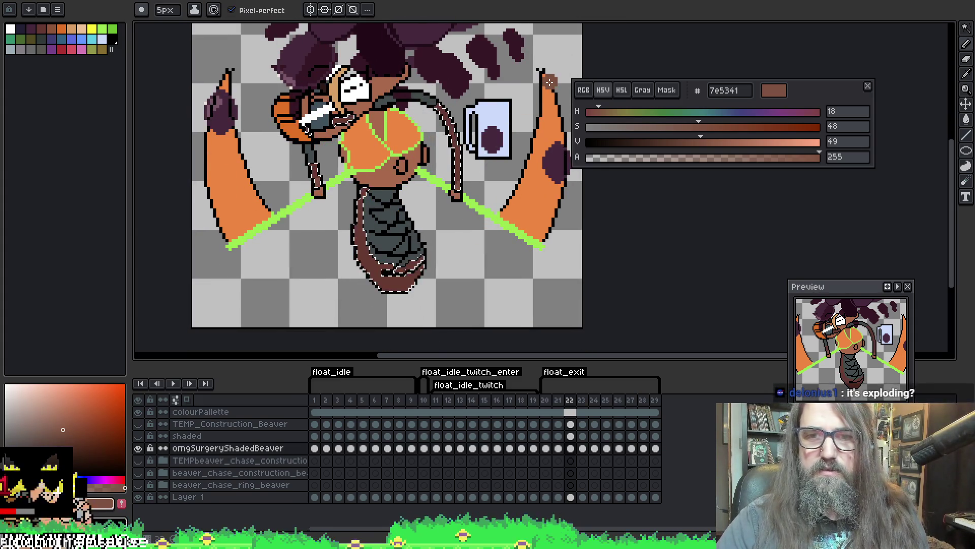
Play the float animation to review the reshaded tails
{"action": "scroll", "coordinate": [516, 230], "scroll_direction": "up", "scroll_amount": 3}
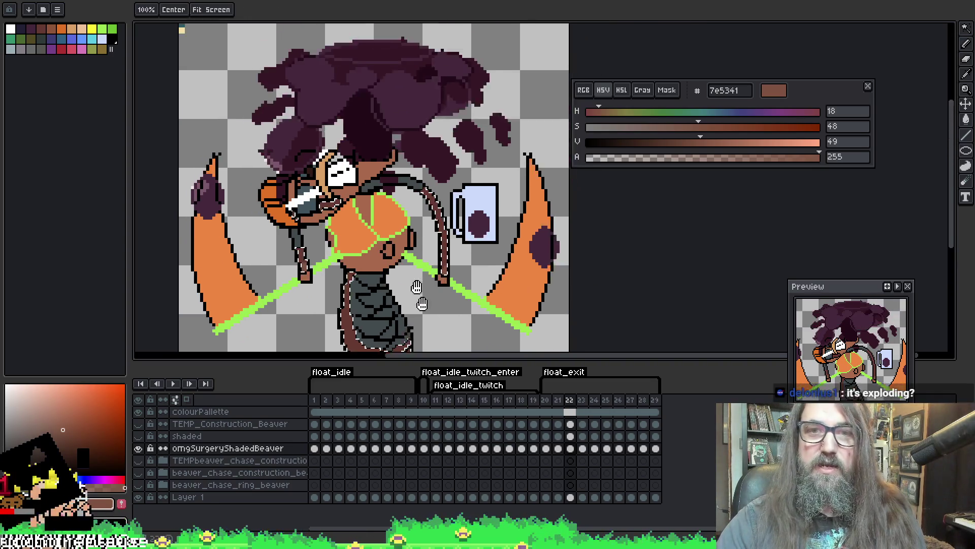
{"action": "key", "text": "Return"}
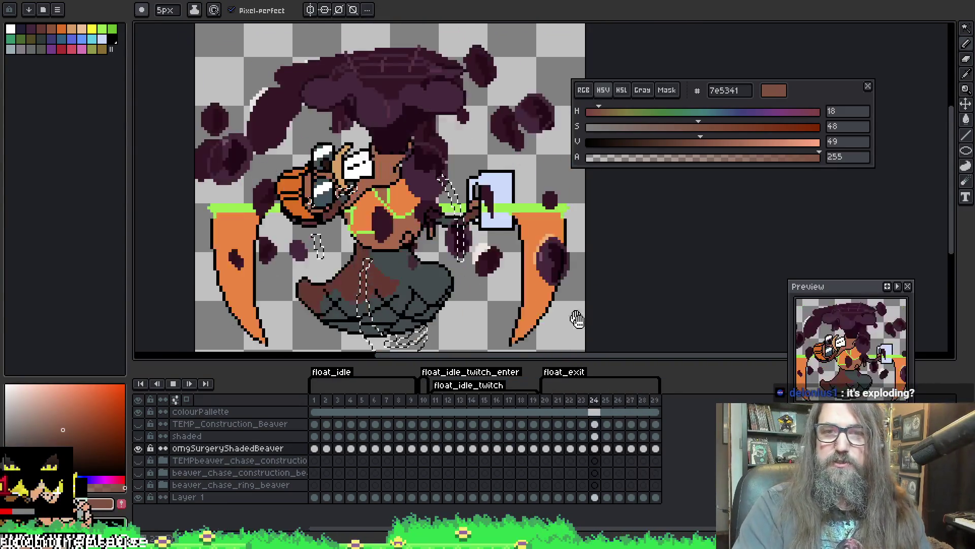
{"action": "scroll", "coordinate": [601, 322], "scroll_direction": "down", "scroll_amount": 2}
{"action": "left_click_drag", "start_coordinate": [647, 316], "coordinate": [579, 236]}
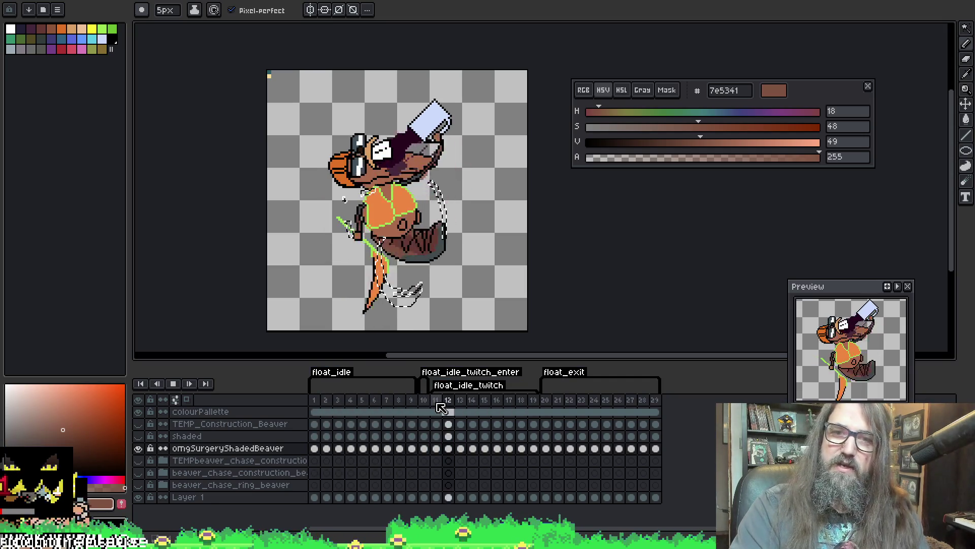
Stop playback, check frames 16 and 20 of float_exit, then switch to GameMaker
{"action": "key", "text": "Return"}
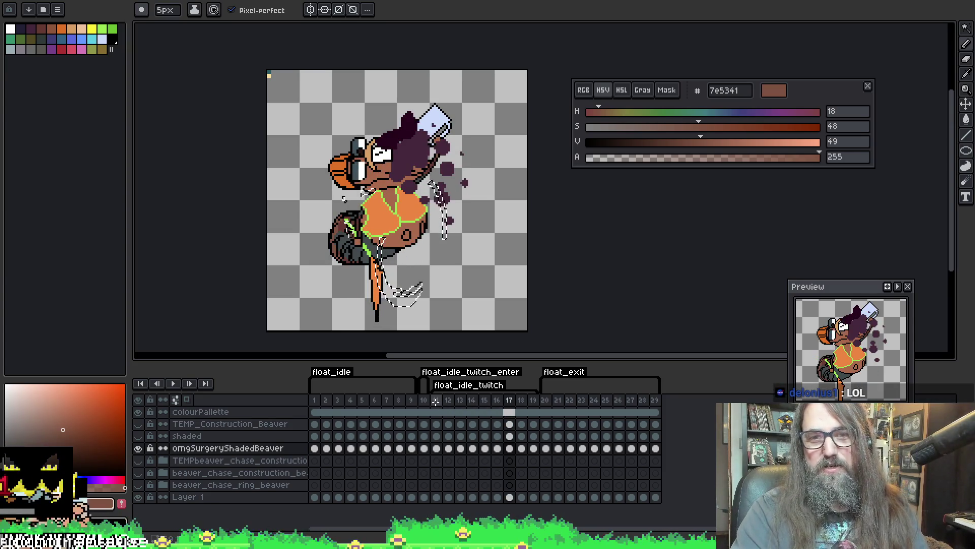
{"action": "key", "text": "Left"}
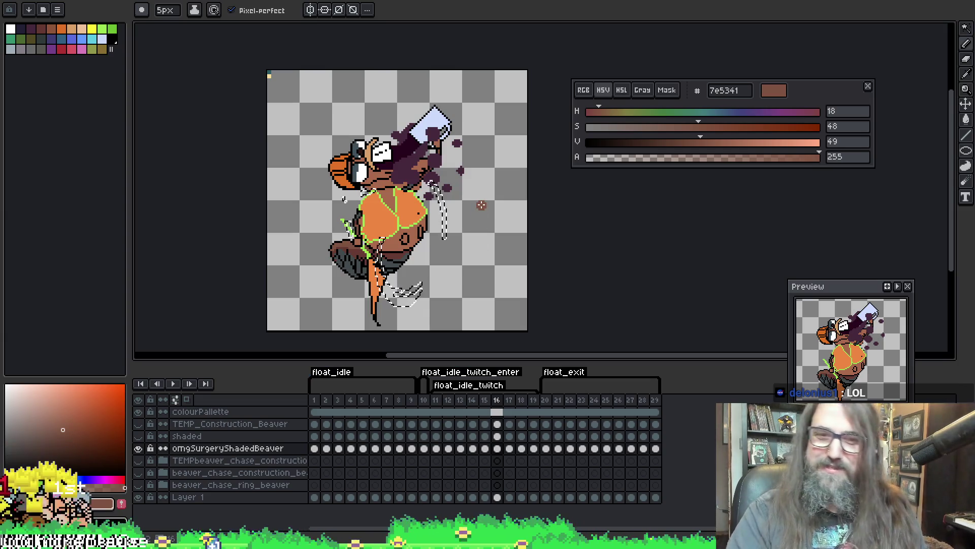
{"action": "left_click", "coordinate": [548, 409]}
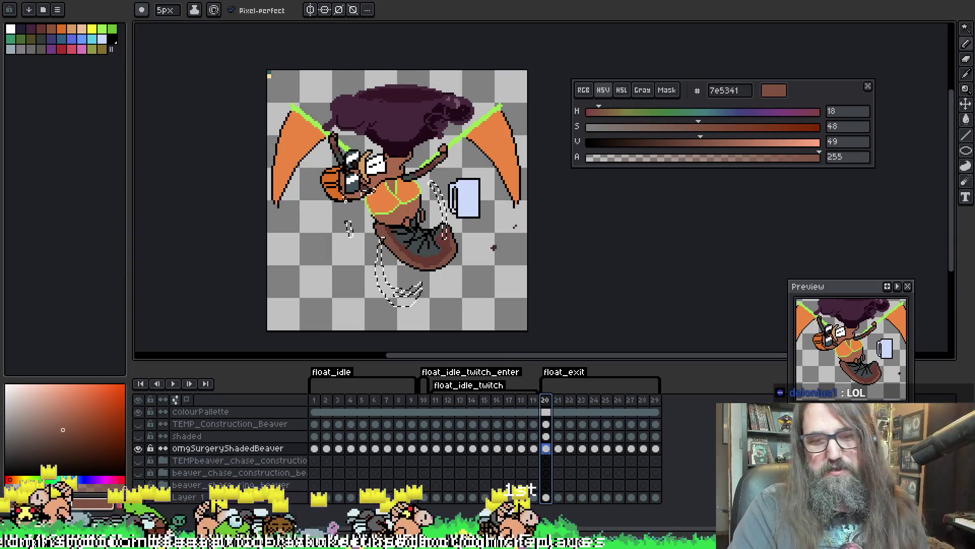
{"action": "key", "text": "alt+Tab"}
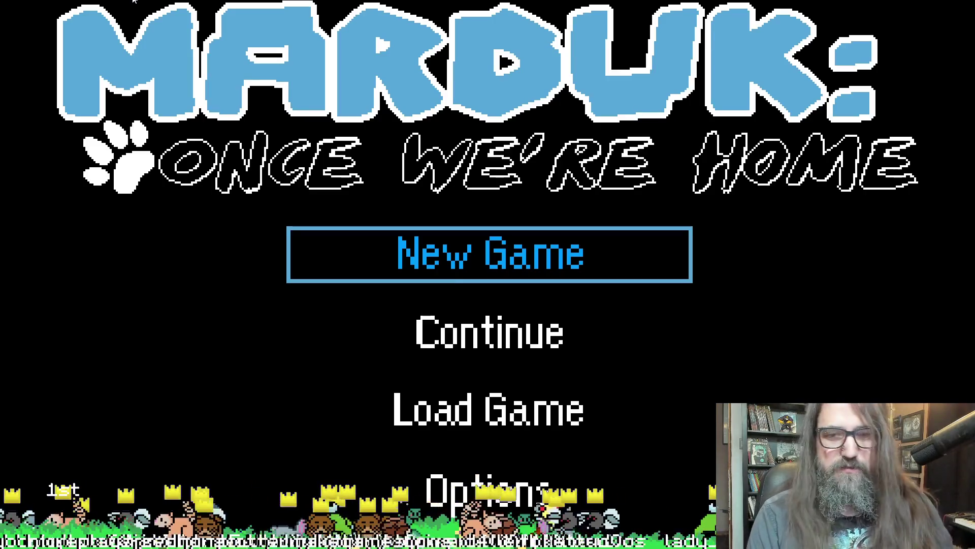
Continue the saved game, play through the level past the mug enemy, then quit the build
{"action": "key", "text": "Down"}
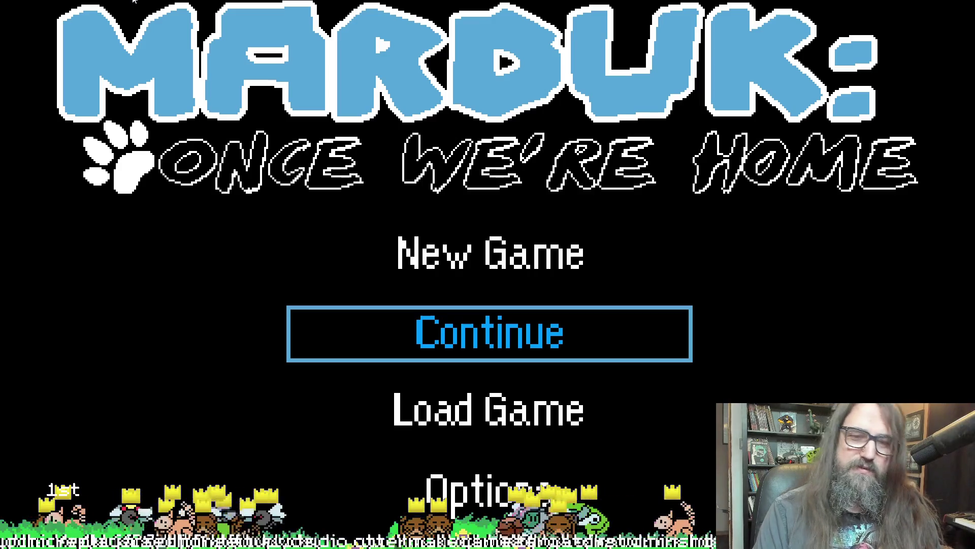
{"action": "key", "text": "Return"}
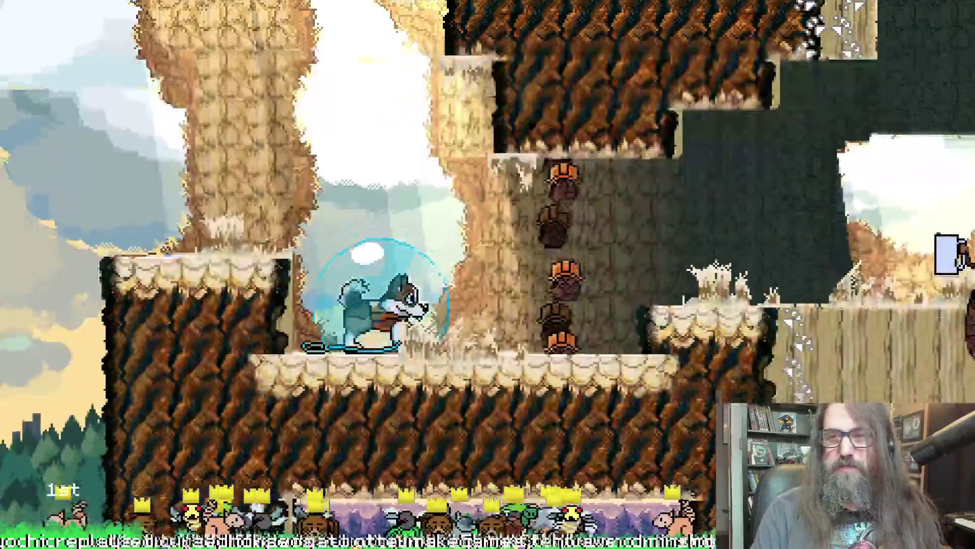
{"action": "key", "text": "Right"}
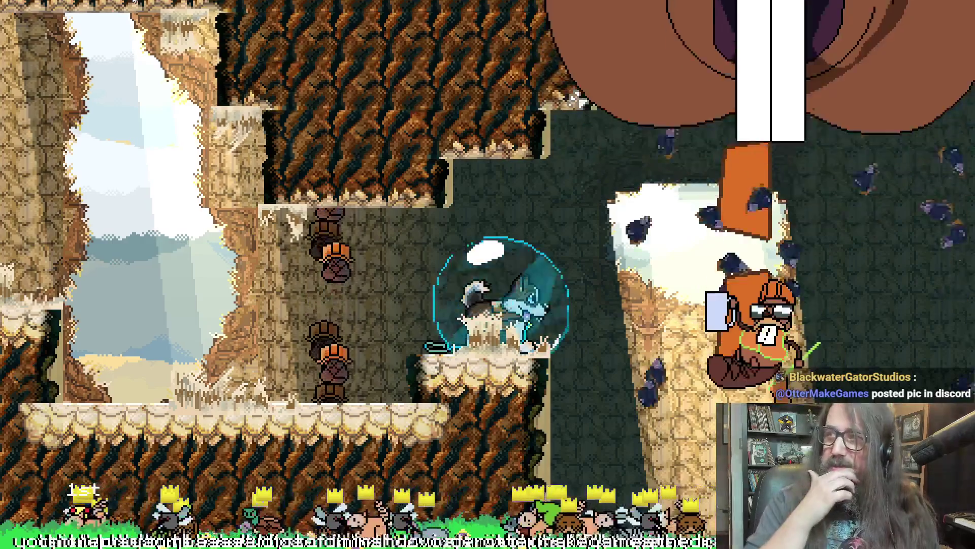
{"action": "key", "text": "Right"}
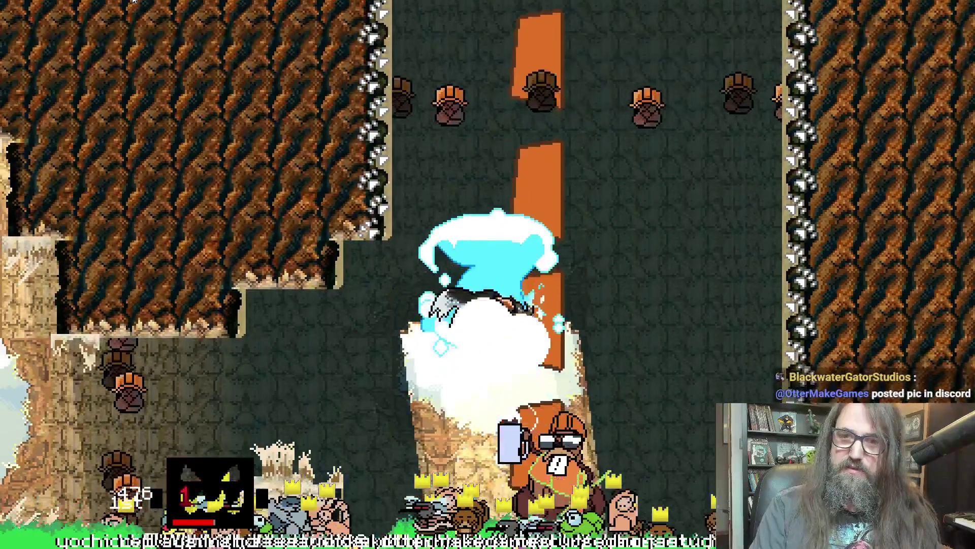
{"action": "key", "text": "Up"}
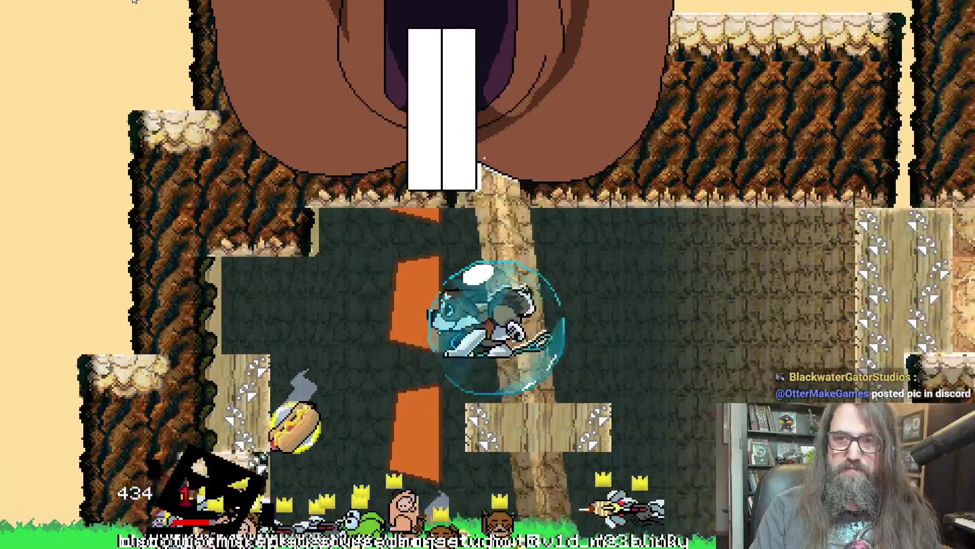
{"action": "key", "text": "Right"}
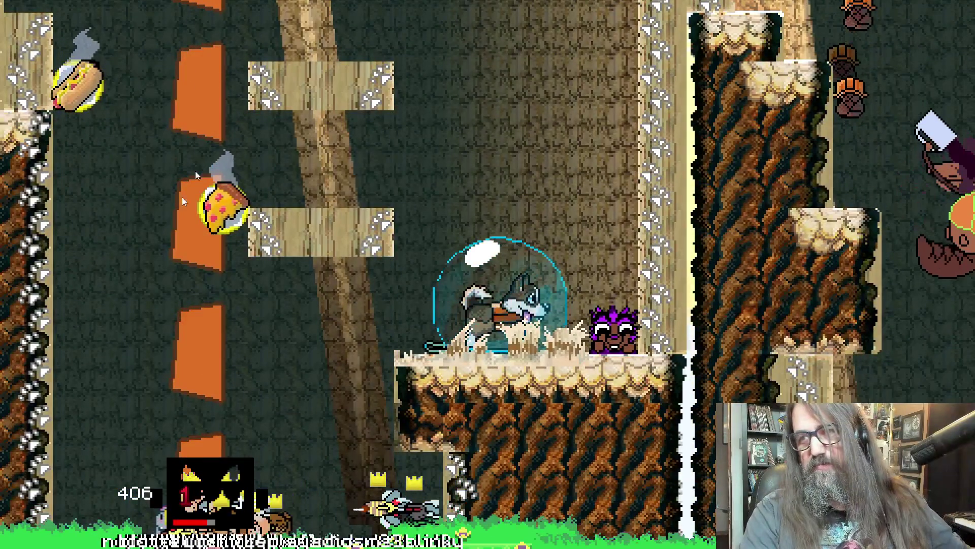
{"action": "key", "text": "Up"}
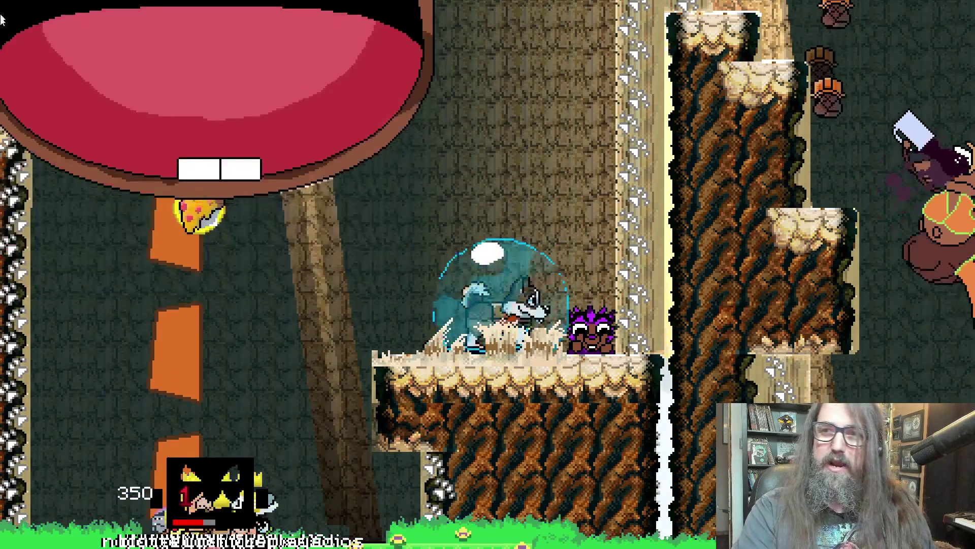
{"action": "key", "text": "Escape"}
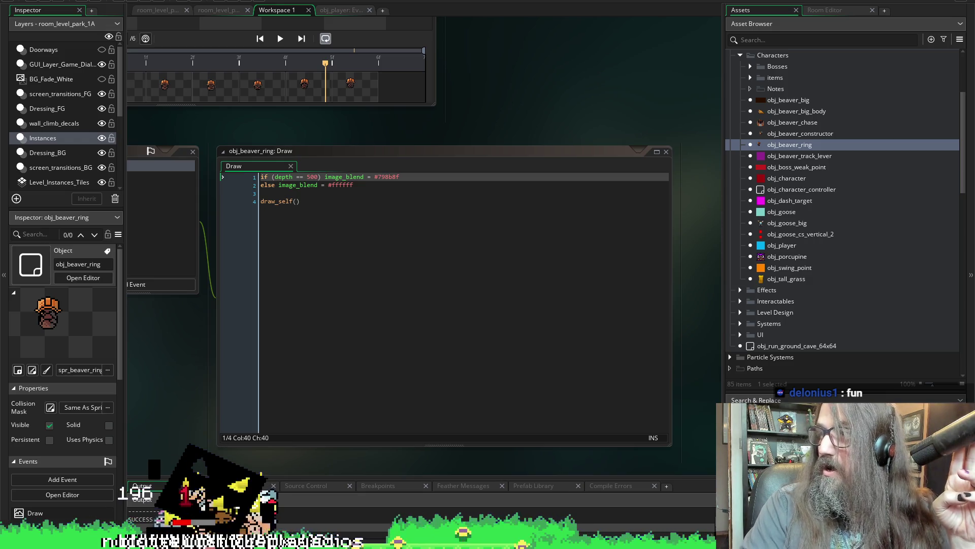
Drag the shared Witcher book box set photo viewer over the IDE
{"action": "mouse_move", "coordinate": [484, 548]}
{"action": "left_mouse_down"}
{"action": "mouse_move", "coordinate": [483, 342]}
{"action": "mouse_move", "coordinate": [304, 112]}
{"action": "mouse_move", "coordinate": [257, 80]}
{"action": "left_mouse_up"}
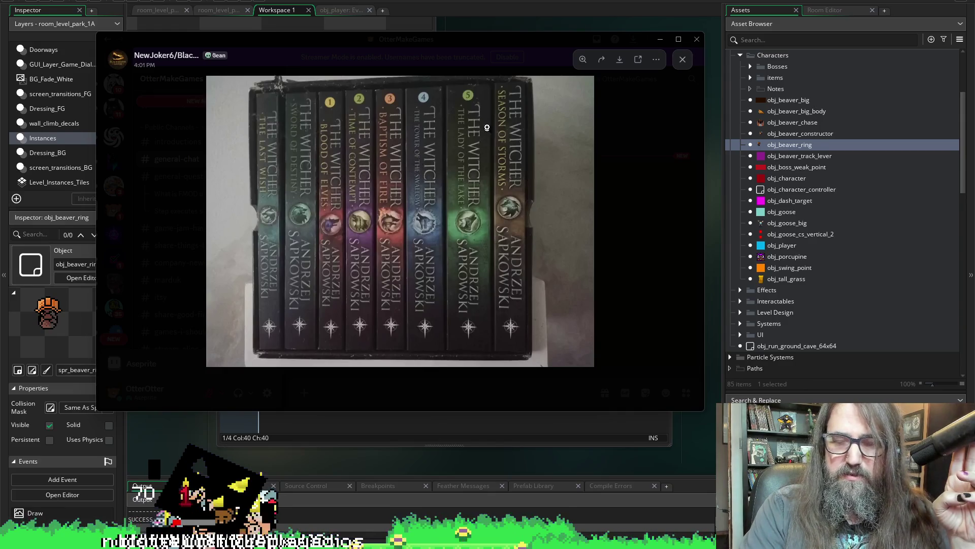
Dismiss the Discord photo viewer and return to the Aseprite beaver sprite
{"action": "left_click_drag", "start_coordinate": [299, 39], "coordinate": [300, 548]}
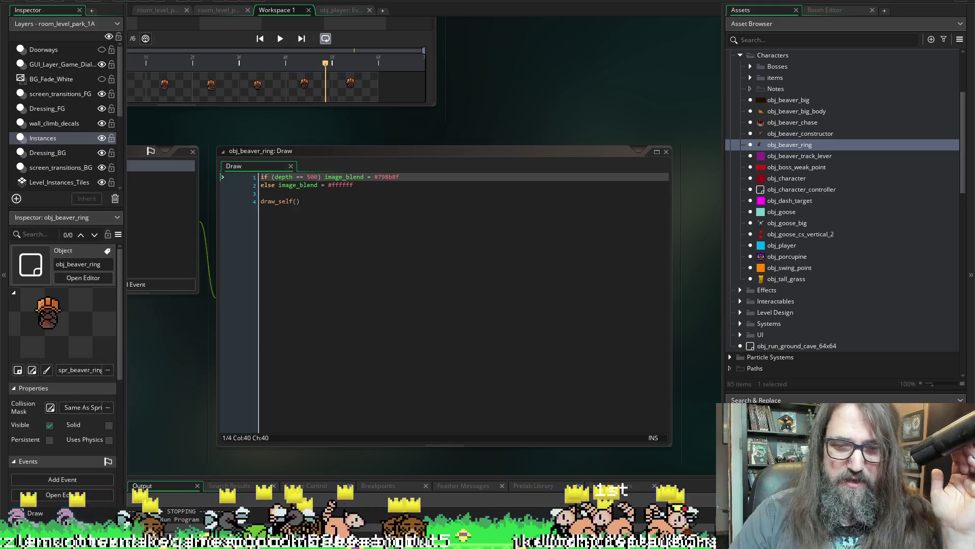
{"action": "key", "text": "alt+Tab"}
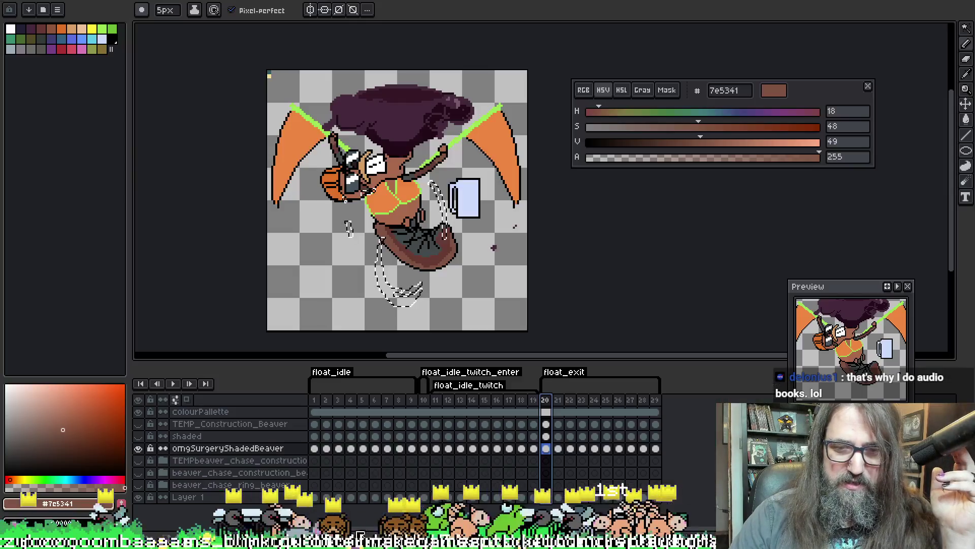
On frame 22, magic-wand the brown tail and arm outline, repaint it, then advance to frame 23
{"action": "key", "text": "ctrl+d"}
{"action": "left_click_drag", "start_coordinate": [470, 106], "coordinate": [479, 120]}
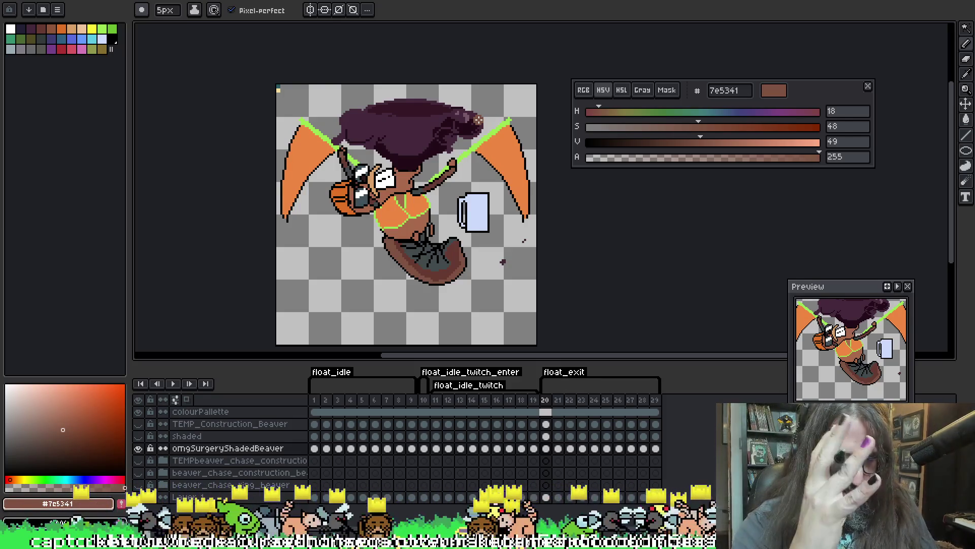
{"action": "key", "text": "Right"}
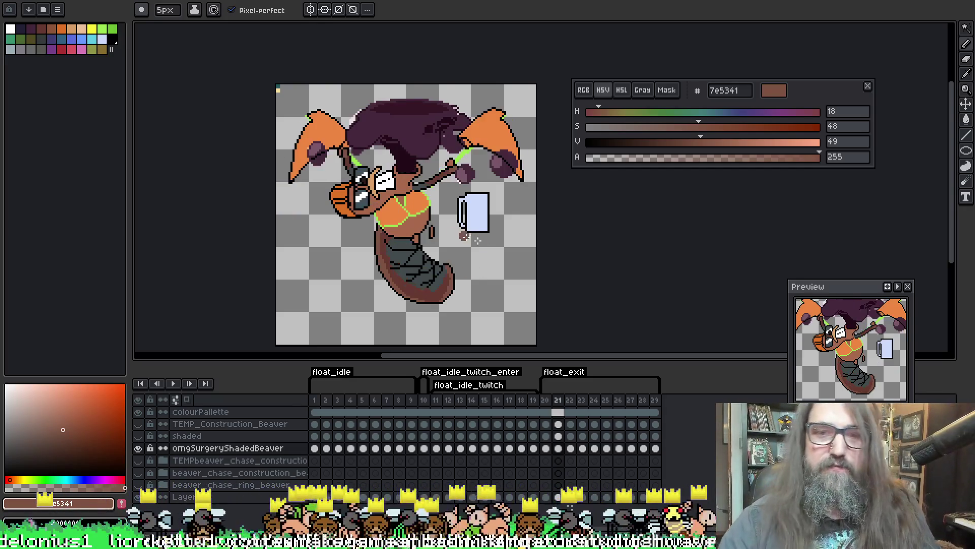
{"action": "left_click_drag", "start_coordinate": [478, 120], "coordinate": [476, 77]}
{"action": "key", "text": "Right"}
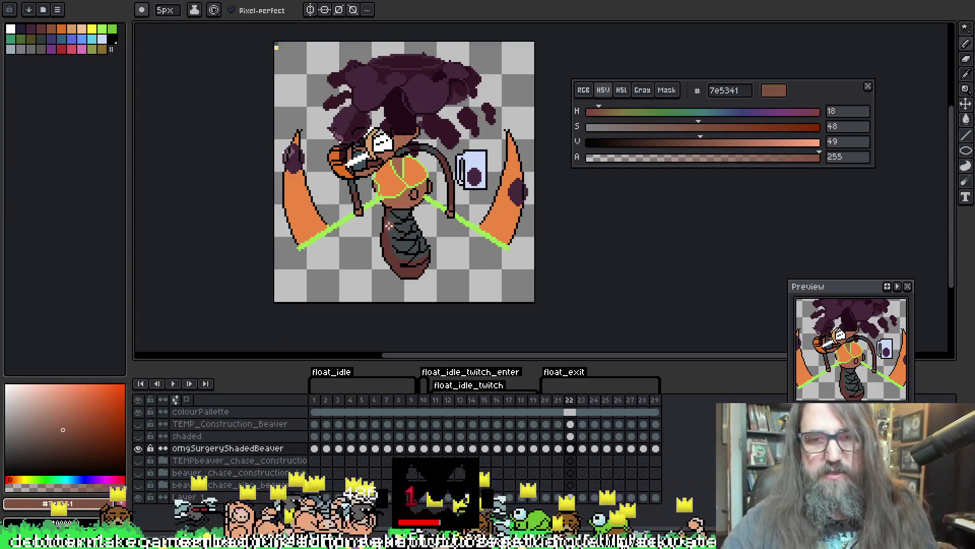
{"action": "key", "text": "w"}
{"action": "left_click", "coordinate": [379, 225]}
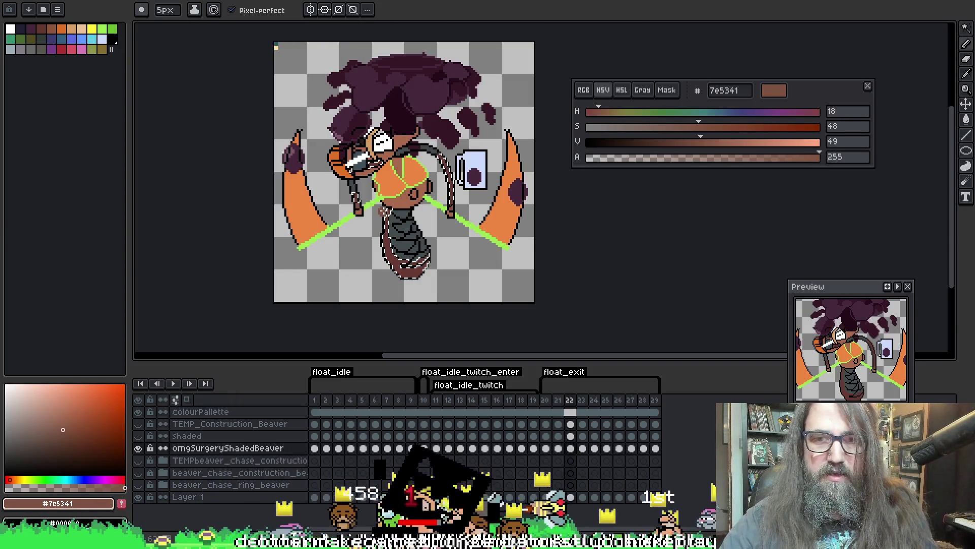
{"action": "key", "text": "ctrl+c"}
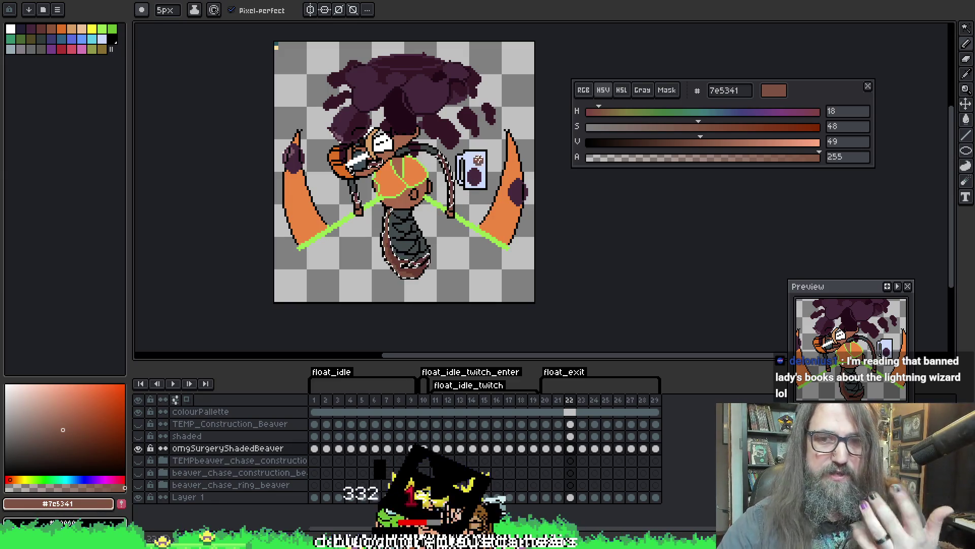
{"action": "key", "text": "ctrl+d"}
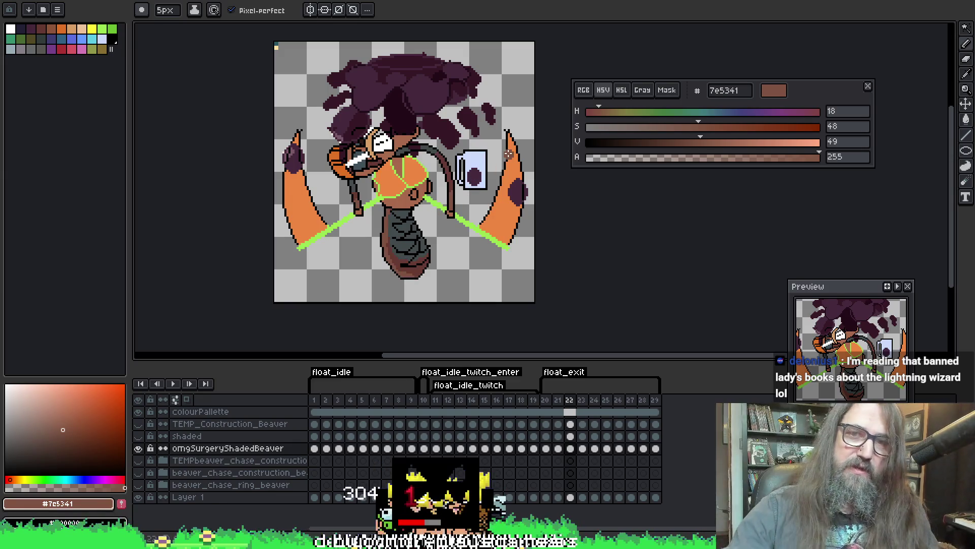
{"action": "key", "text": "Right"}
On frame 23, select the brown body and hose area and repaint the tail
{"action": "key", "text": "w"}
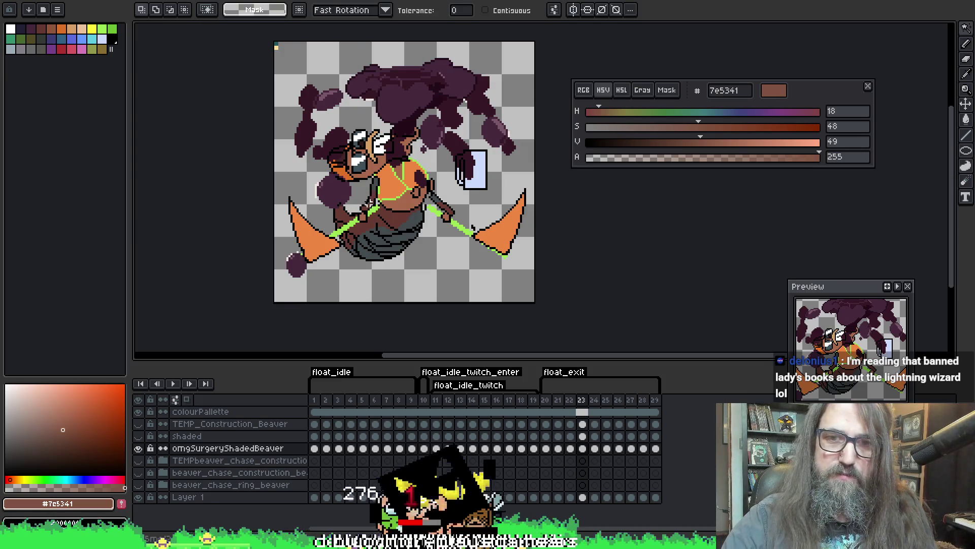
{"action": "left_click", "coordinate": [370, 203]}
{"action": "key", "text": "b"}
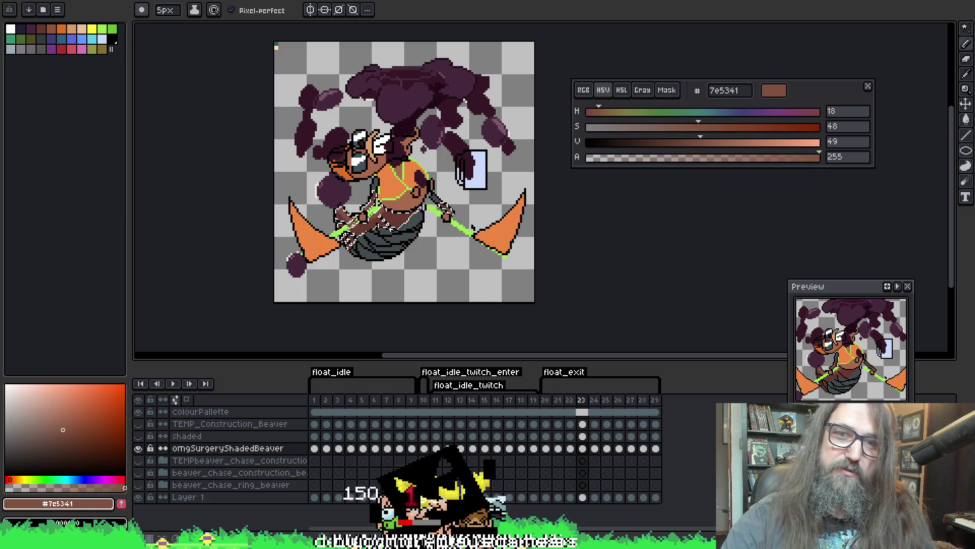
{"action": "key", "text": "ctrl+d"}
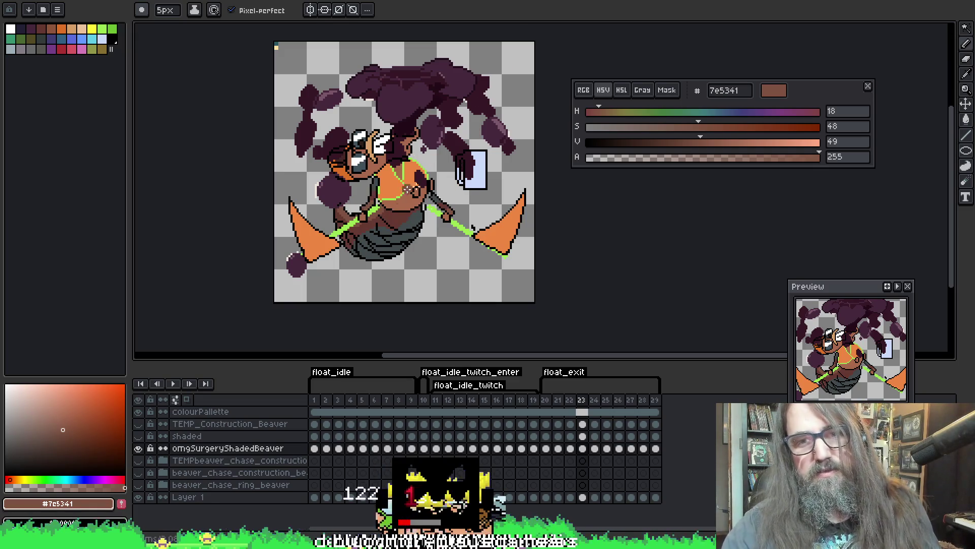
{"action": "key", "text": "period"}
On frame 24, reselect the lower body and arm, shade them, then eyedrop grey 424b4d
{"action": "key", "text": "ctrl+shift+d"}
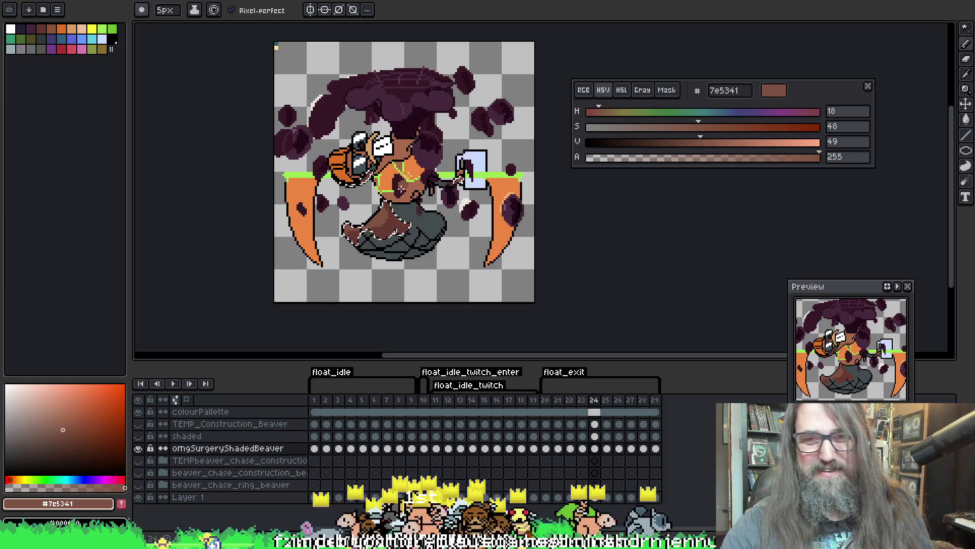
{"action": "key", "text": "ctrl+d"}
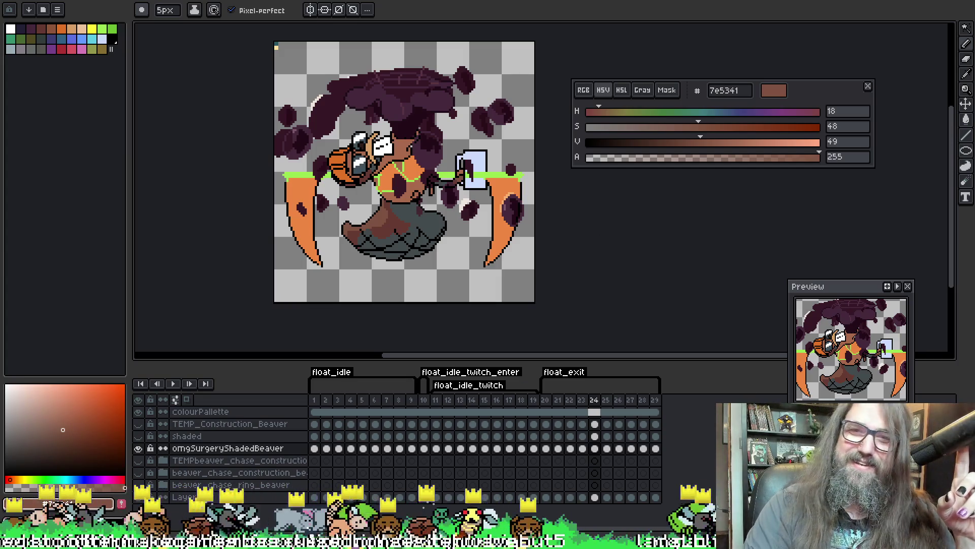
{"action": "mouse_move", "coordinate": [489, 144]}
{"action": "left_mouse_down"}
{"action": "mouse_move", "coordinate": [456, 183]}
{"action": "mouse_move", "coordinate": [459, 156]}
{"action": "left_mouse_up"}
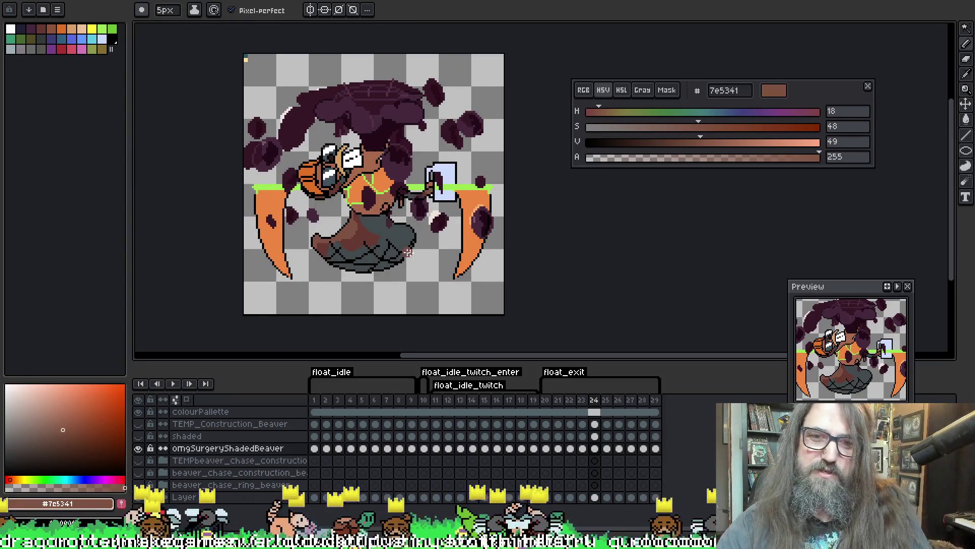
{"action": "key", "text": "i"}
{"action": "left_click", "coordinate": [377, 216]}
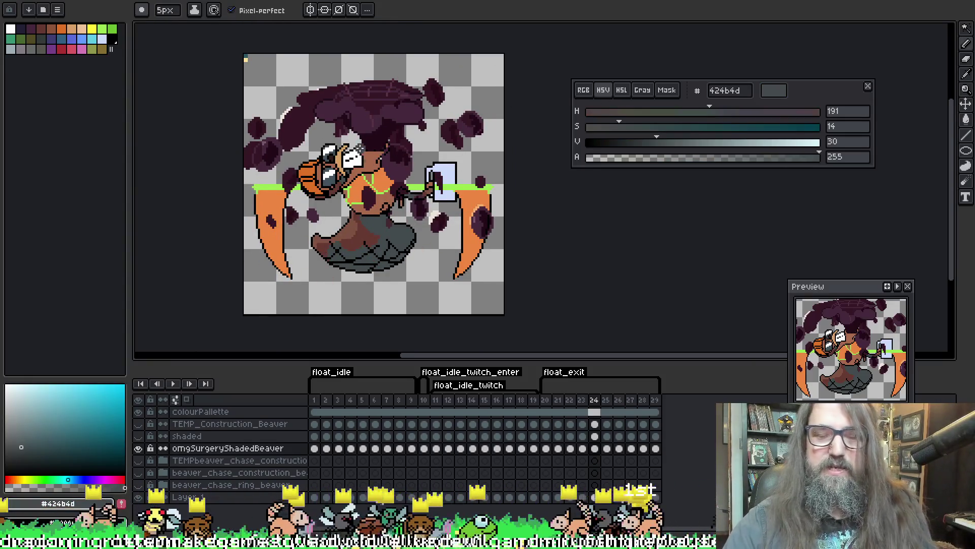
Back on frame 24, eyedrop brown 7e5341 to touch up near the mug-holding arm
{"action": "key", "text": "b"}
{"action": "key", "text": "period"}
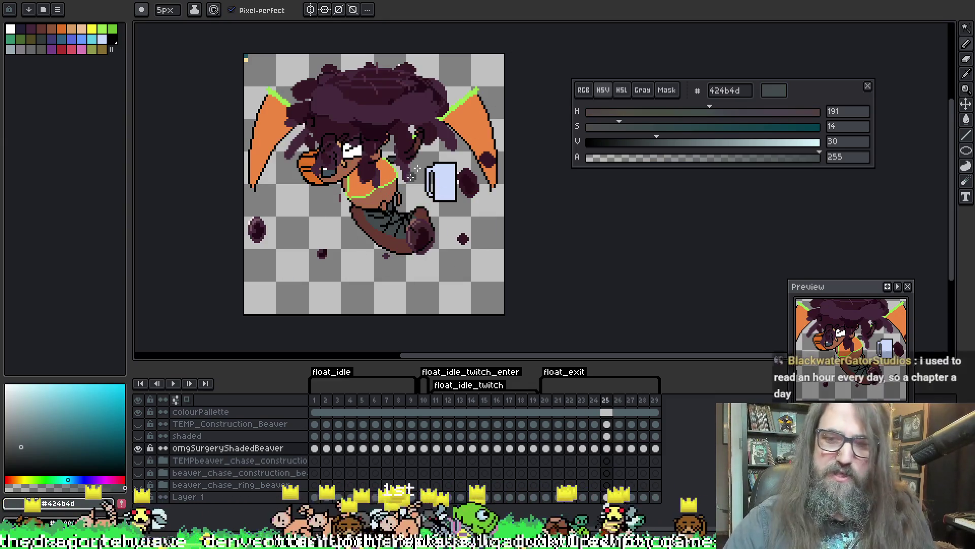
{"action": "key", "text": "Left"}
{"action": "key", "text": "i"}
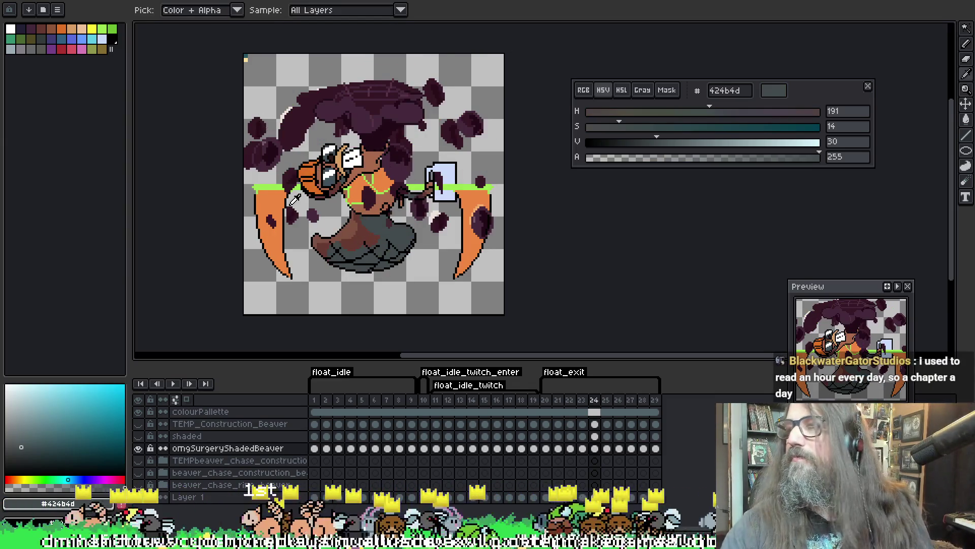
{"action": "key", "text": "b"}
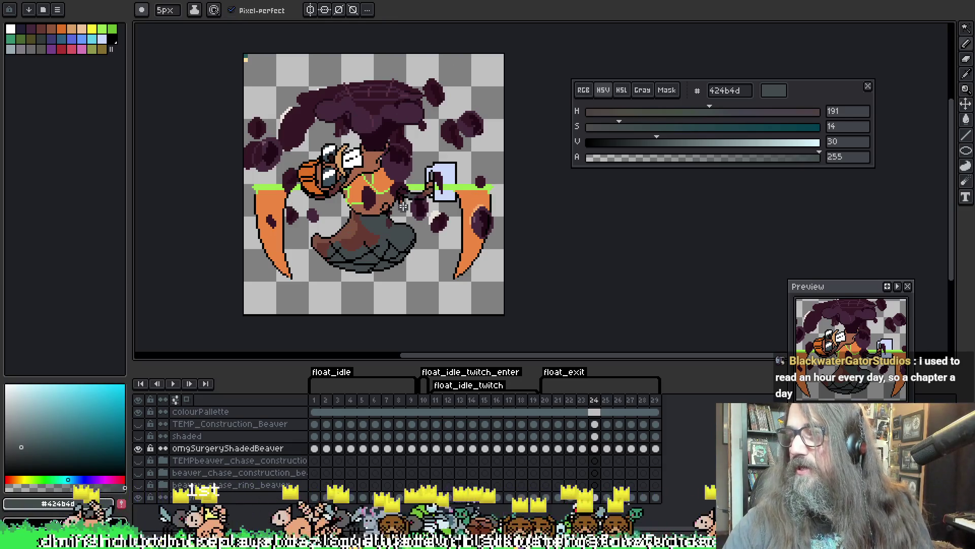
{"action": "key", "text": "i"}
{"action": "left_click", "coordinate": [356, 226]}
{"action": "key", "text": "b"}
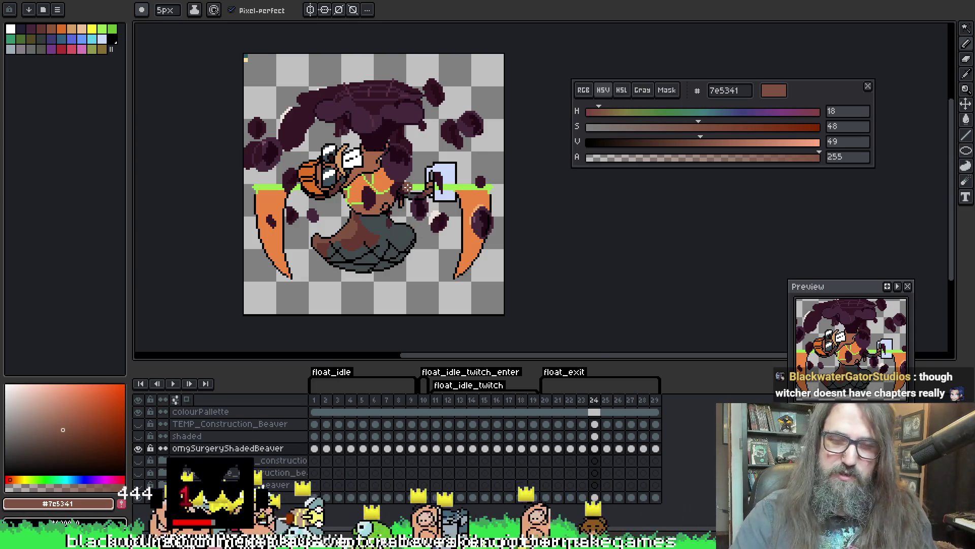
On frame 25 of omgSurgeryShadedBeaver, select the white leg area and fill it brown 7e5341
{"action": "scroll", "coordinate": [408, 188], "scroll_direction": "up", "scroll_amount": 2}
{"action": "scroll", "coordinate": [412, 192], "scroll_direction": "down", "scroll_amount": 1}
{"action": "left_click_drag", "start_coordinate": [374, 299], "coordinate": [441, 246]}
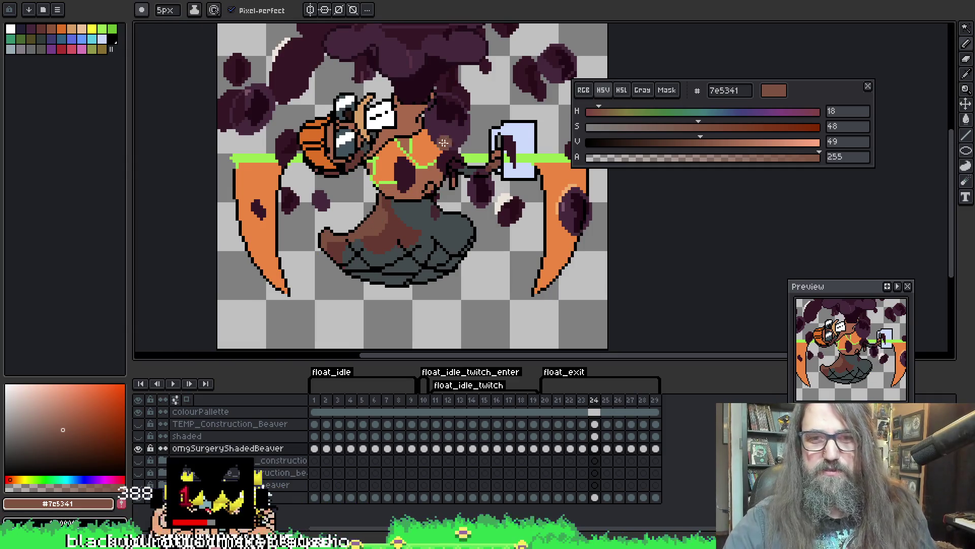
{"action": "key", "text": "w"}
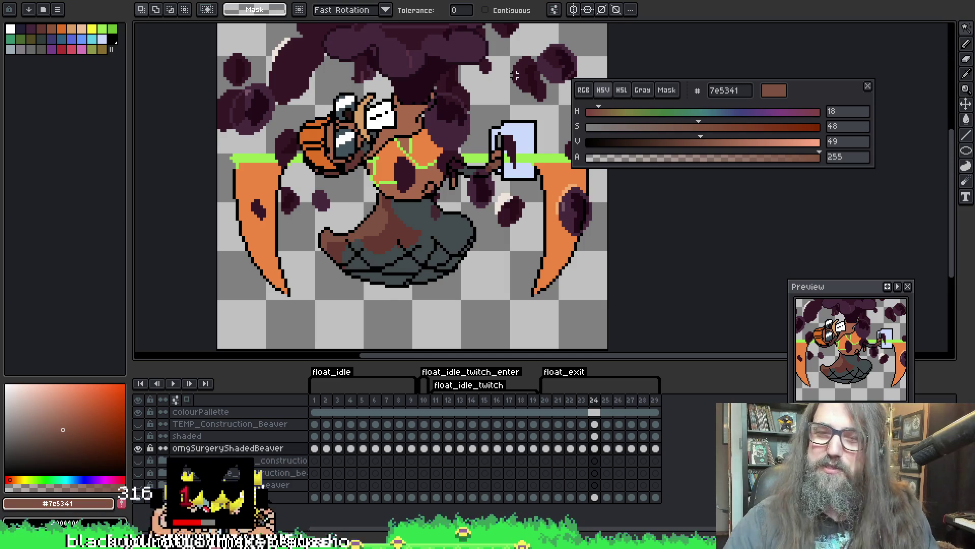
{"action": "key", "text": "Right"}
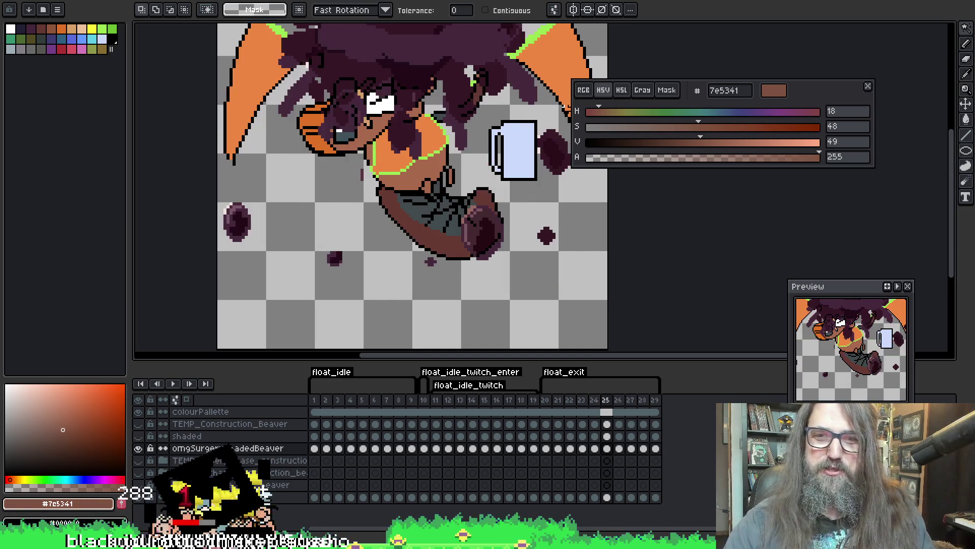
{"action": "scroll", "coordinate": [459, 145], "scroll_direction": "up", "scroll_amount": 4}
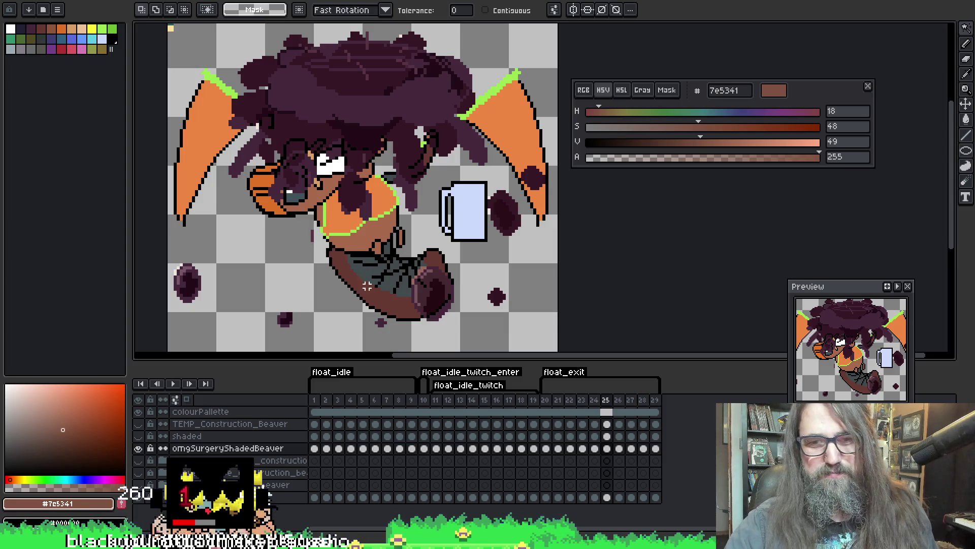
{"action": "left_click", "coordinate": [607, 448]}
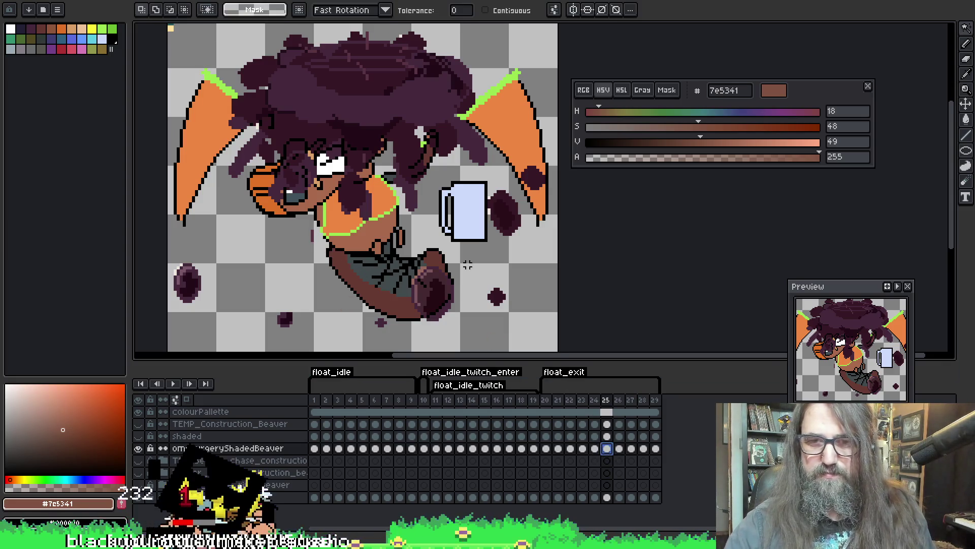
{"action": "left_click", "coordinate": [384, 298]}
{"action": "key", "text": "f"}
{"action": "key", "text": "b"}
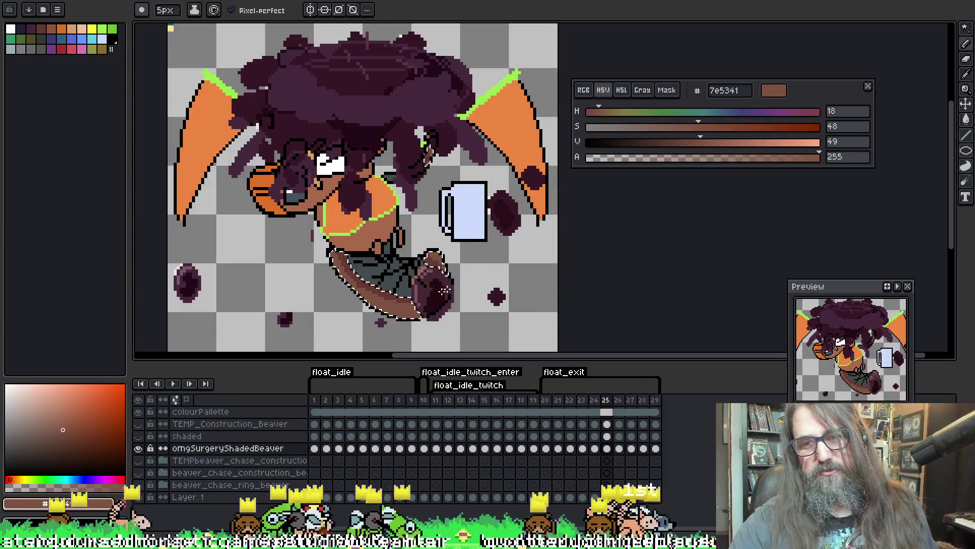
Zoom out to see the whole sprite and move on to frame 26
{"action": "key", "text": "1"}
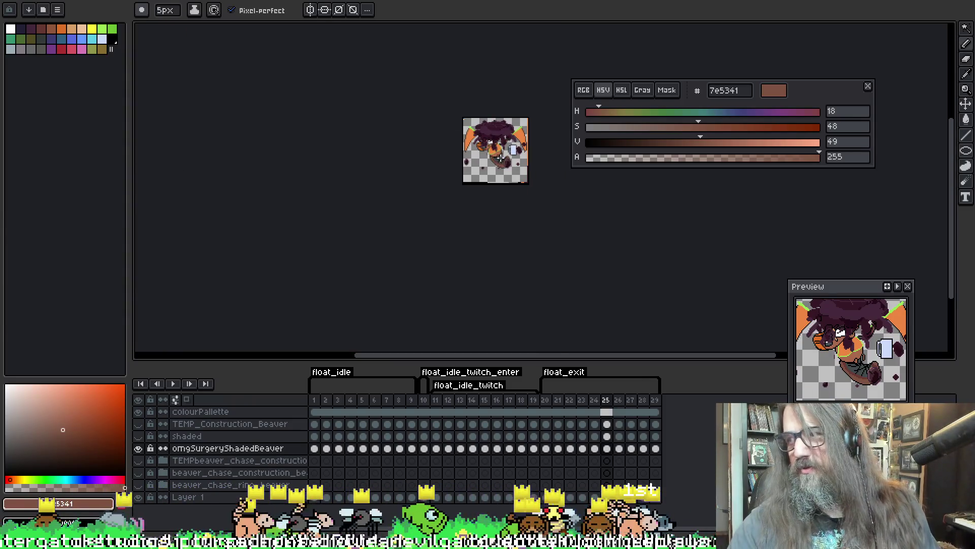
{"action": "key", "text": "Right"}
{"action": "scroll", "coordinate": [495, 227], "scroll_direction": "up", "scroll_amount": 4}
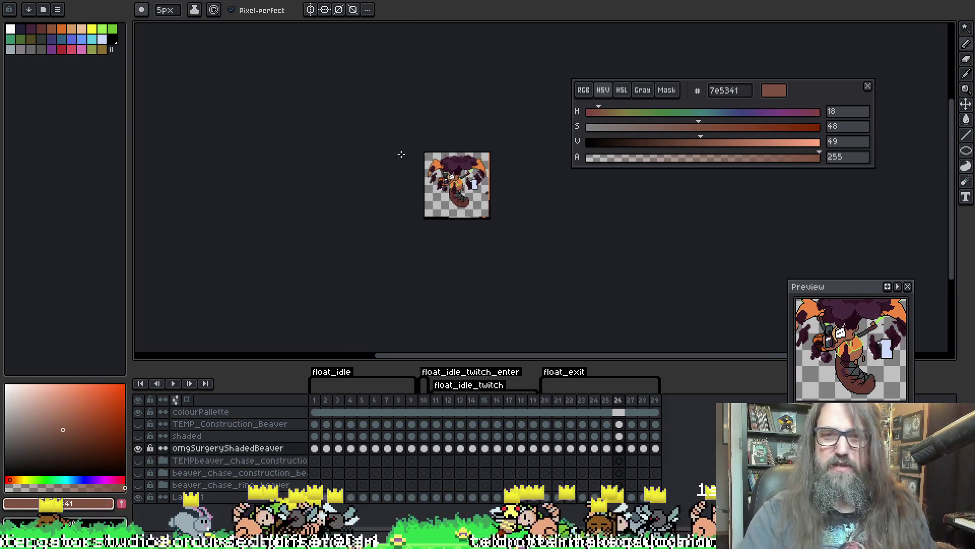
On frame 26, select the tail and arm outline pixels and reshade them in brown
{"action": "left_click_drag", "start_coordinate": [496, 227], "coordinate": [328, 158]}
{"action": "key", "text": "w"}
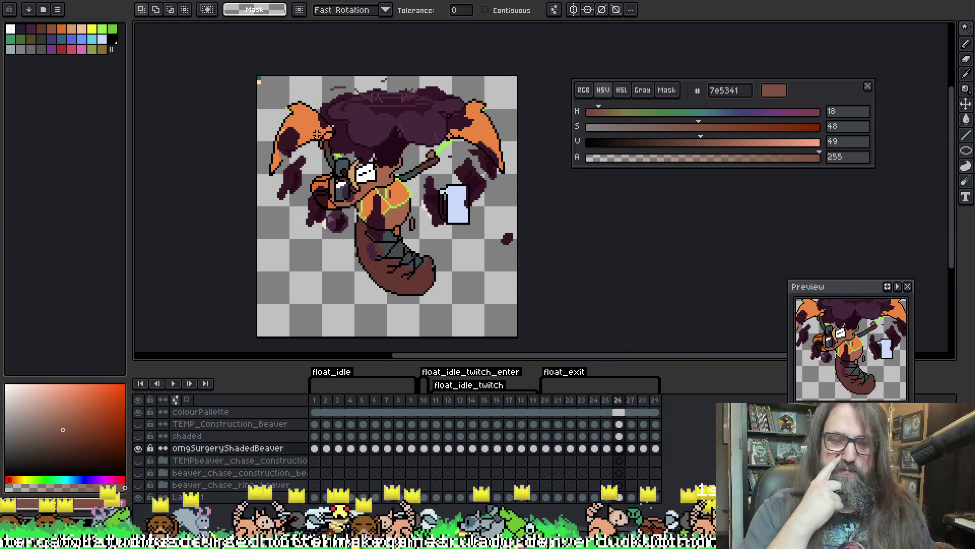
{"action": "left_click", "coordinate": [319, 133]}
{"action": "key", "text": "b"}
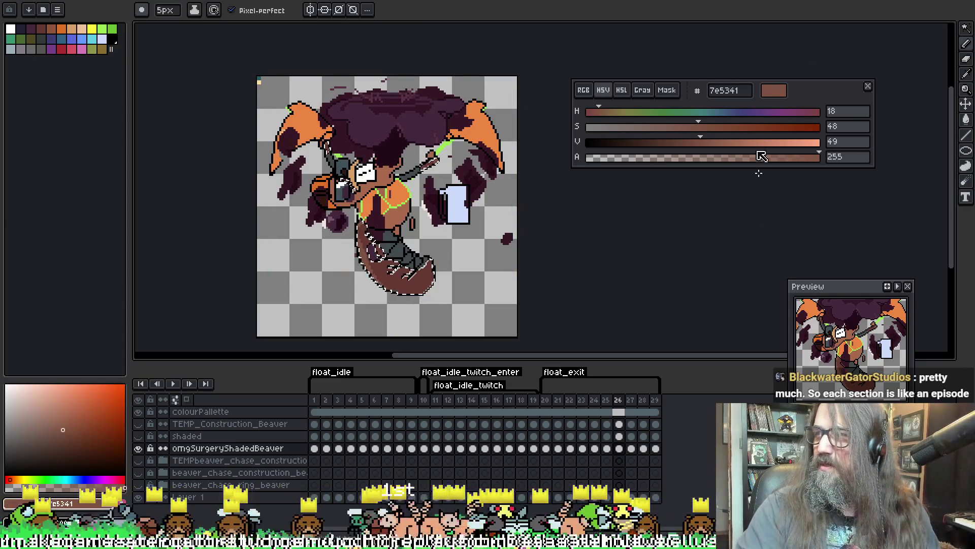
{"action": "scroll", "coordinate": [478, 126], "scroll_direction": "up", "scroll_amount": 1}
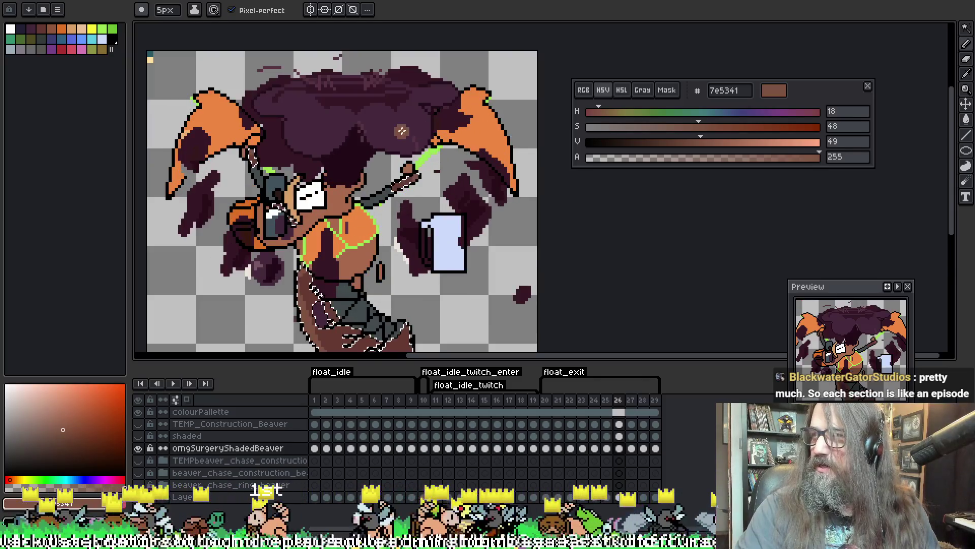
{"action": "scroll", "coordinate": [402, 131], "scroll_direction": "down", "scroll_amount": 3}
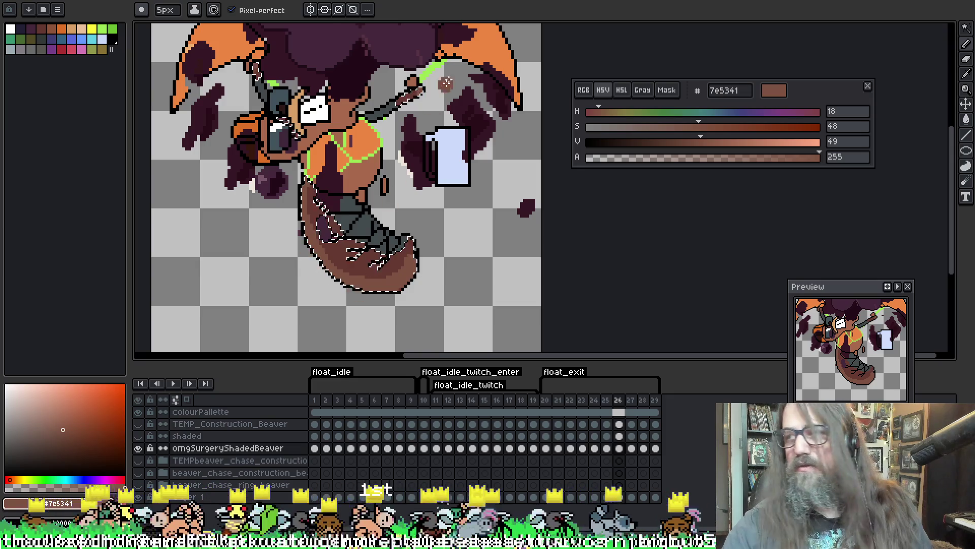
{"action": "mouse_move", "coordinate": [447, 82]}
{"action": "left_mouse_down"}
{"action": "mouse_move", "coordinate": [469, 81]}
{"action": "mouse_move", "coordinate": [452, 76]}
{"action": "left_mouse_up"}
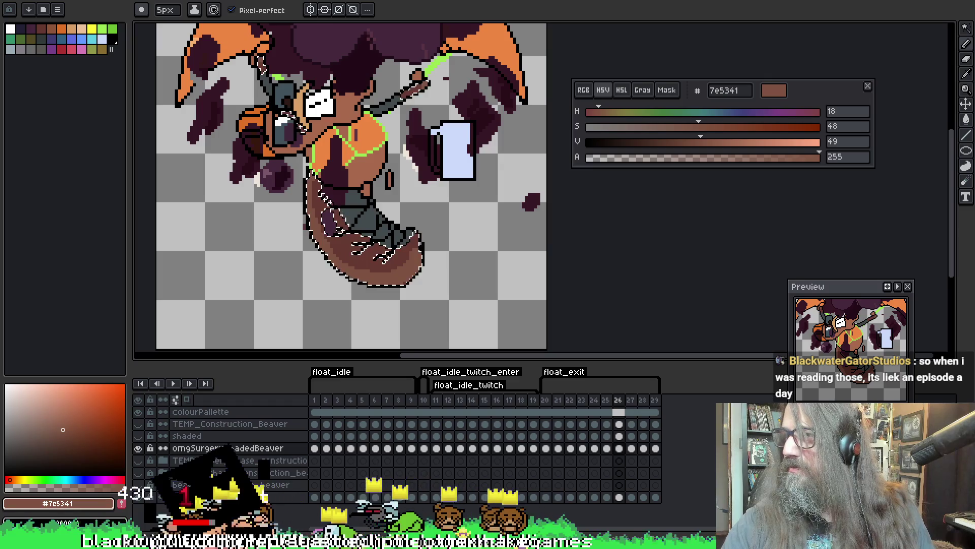
Resize the timeline panel to fit the canvas, then advance to frame 27
{"action": "left_click_drag", "start_coordinate": [359, 352], "coordinate": [386, 303]}
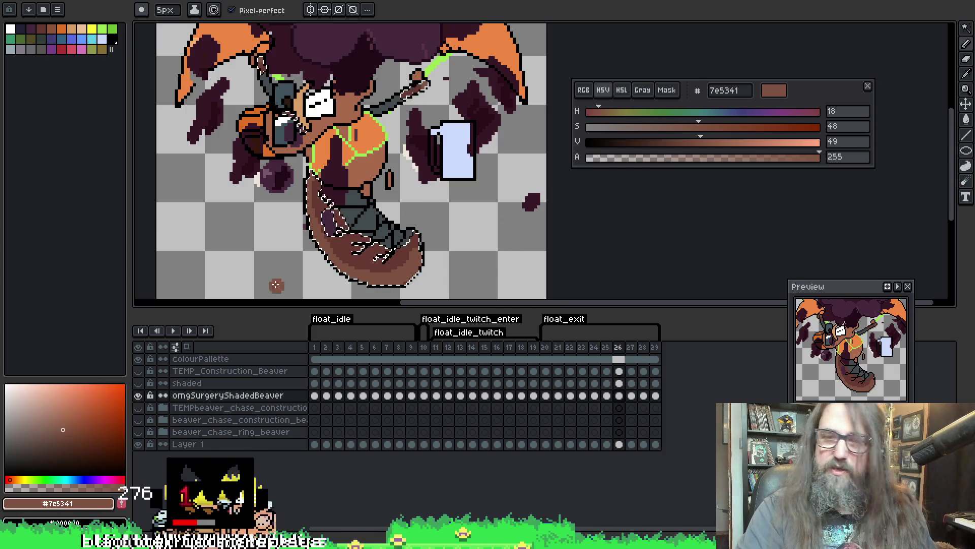
{"action": "left_click_drag", "start_coordinate": [312, 313], "coordinate": [312, 378]}
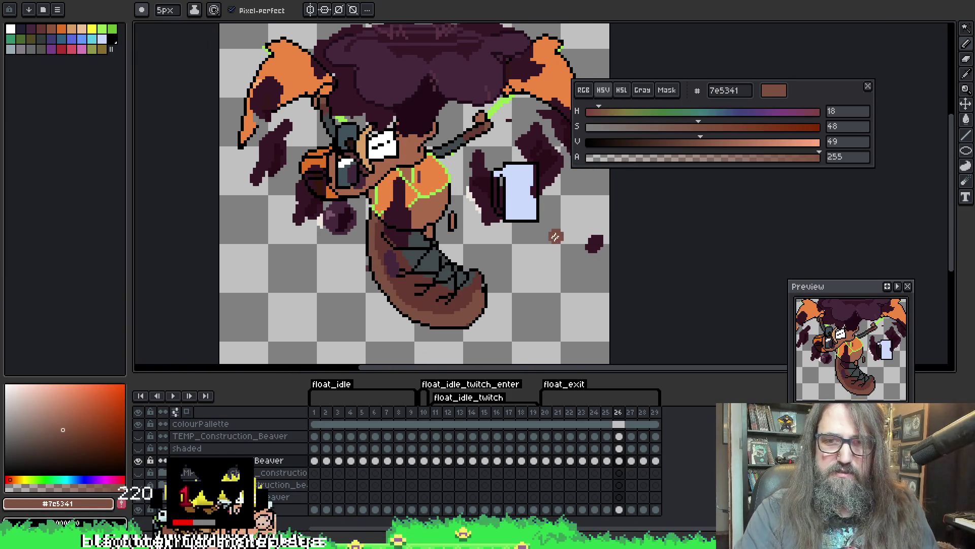
{"action": "key", "text": "Right"}
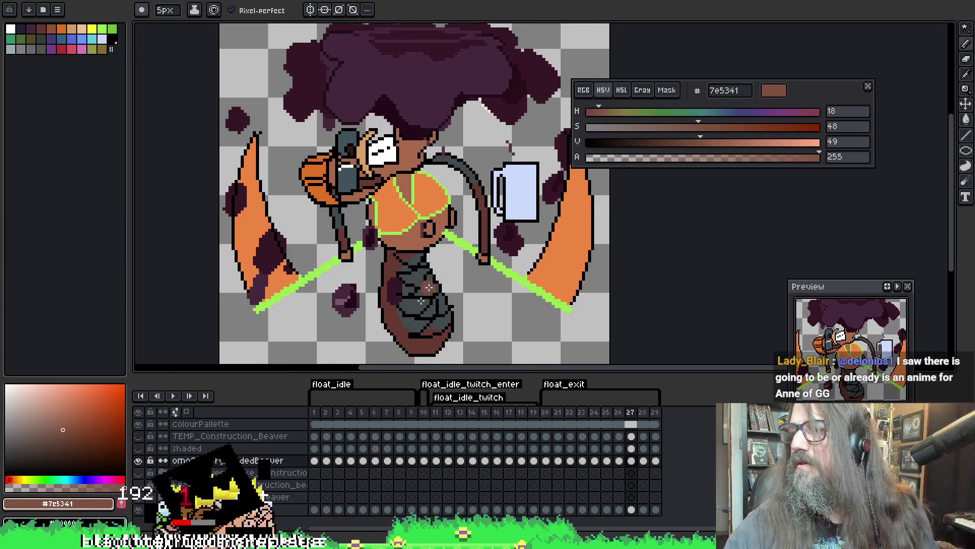
Magic Wand-select frame 27's tail, return to the Pencil, and bring up the Anne of Green Gables article
{"action": "key", "text": "w"}
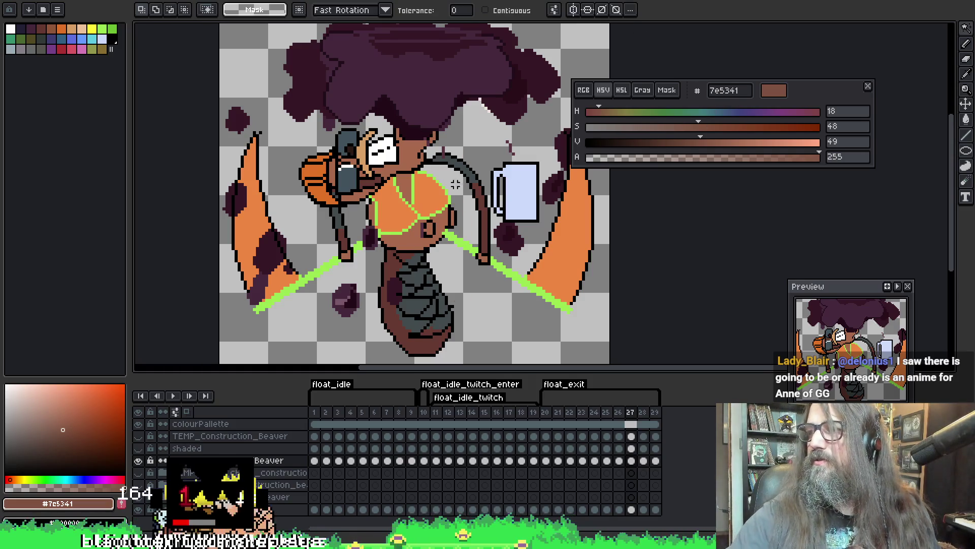
{"action": "scroll", "coordinate": [457, 239], "scroll_direction": "down", "scroll_amount": 2}
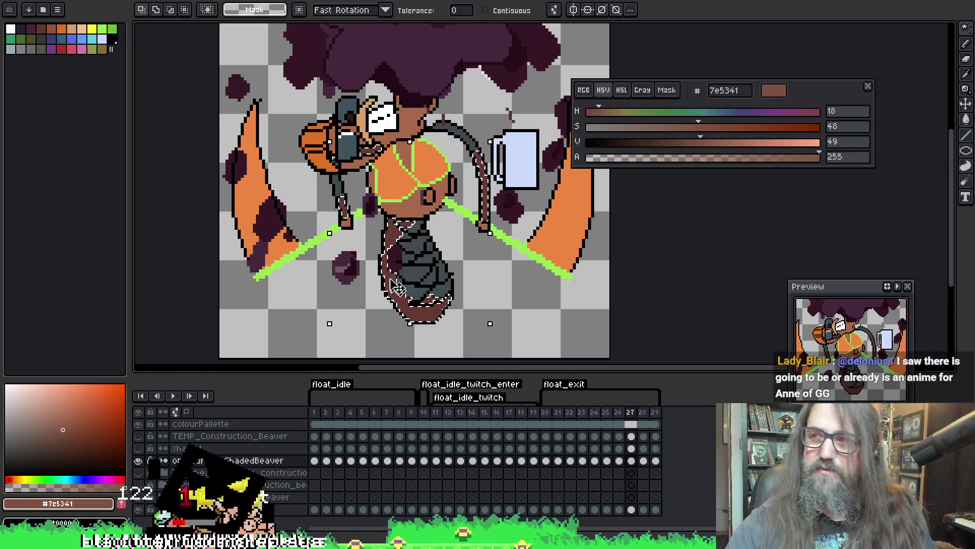
{"action": "key", "text": "b"}
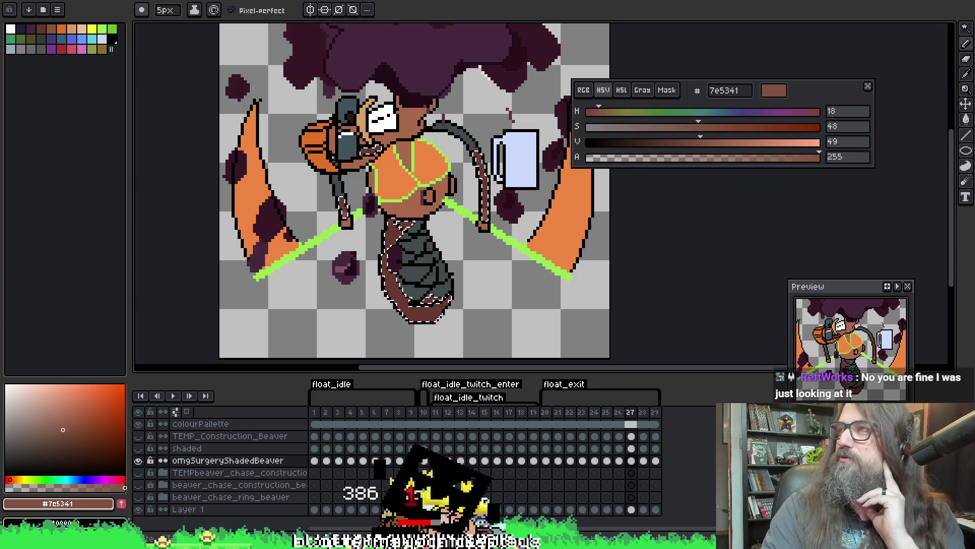
{"action": "key", "text": "alt+Tab"}
{"action": "scroll", "coordinate": [345, 287], "scroll_direction": "down", "scroll_amount": 5}
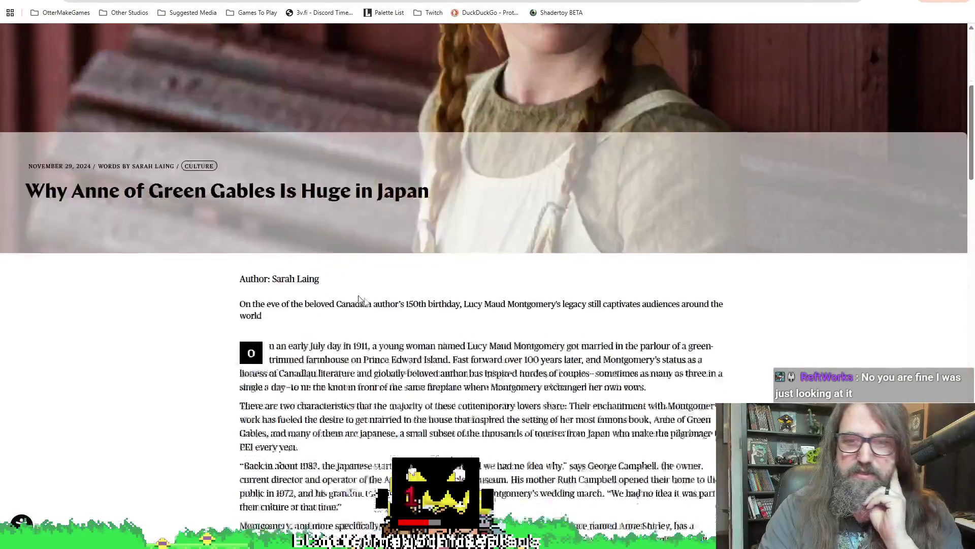
Read through the 'Why Anne of Green Gables Is Huge in Japan' article, then return to Aseprite
{"action": "scroll", "coordinate": [359, 300], "scroll_direction": "down", "scroll_amount": 15}
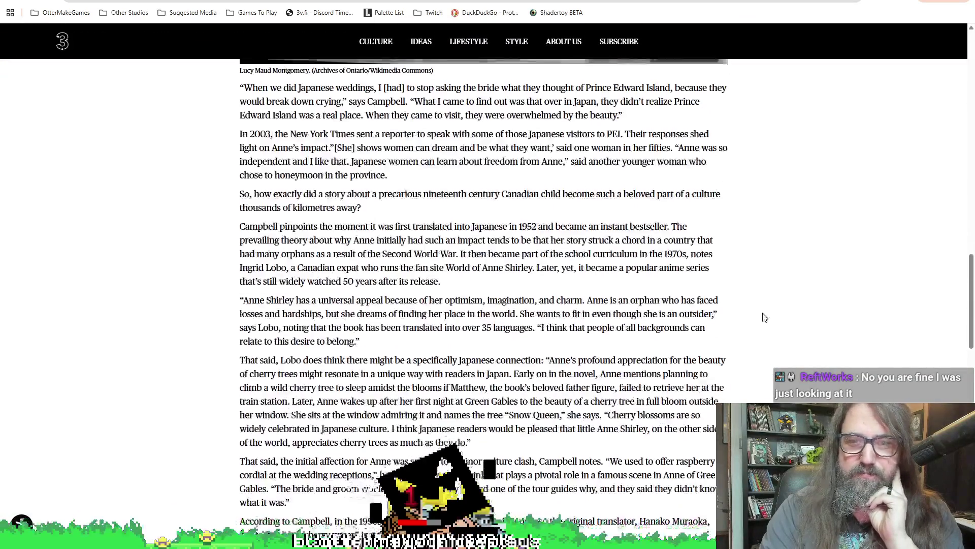
{"action": "scroll", "coordinate": [765, 317], "scroll_direction": "down", "scroll_amount": 15}
{"action": "scroll", "coordinate": [766, 318], "scroll_direction": "up", "scroll_amount": 8}
{"action": "scroll", "coordinate": [766, 318], "scroll_direction": "up", "scroll_amount": 20}
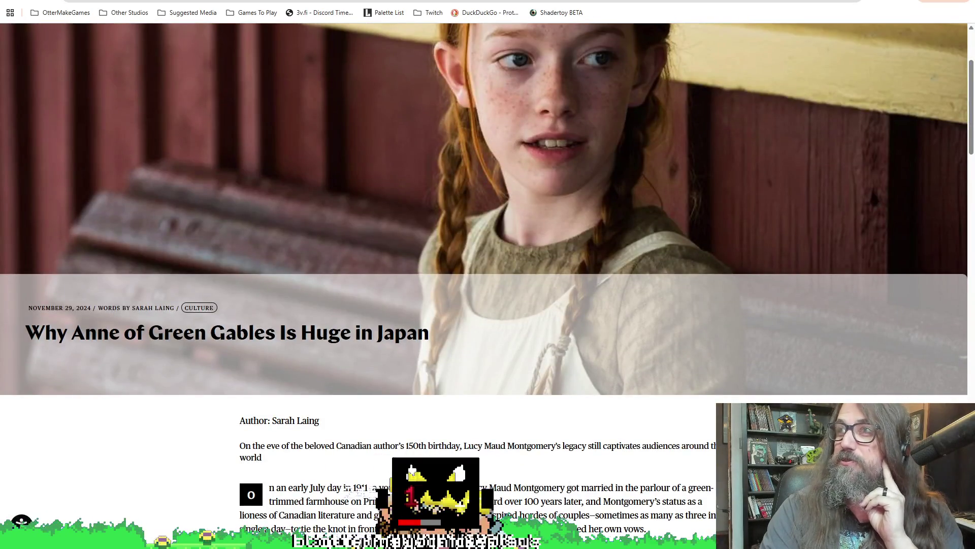
{"action": "scroll", "coordinate": [382, 281], "scroll_direction": "down", "scroll_amount": 6}
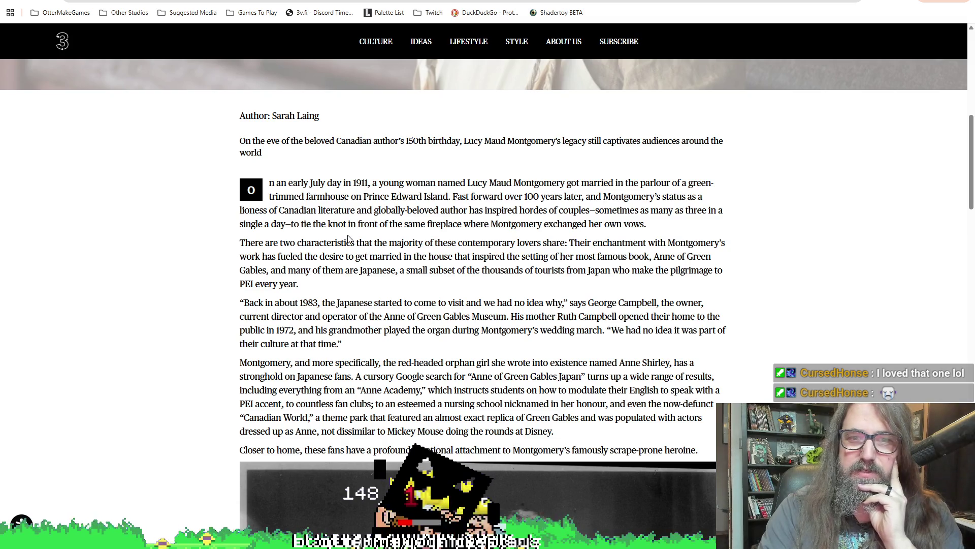
{"action": "scroll", "coordinate": [440, 259], "scroll_direction": "down", "scroll_amount": 17}
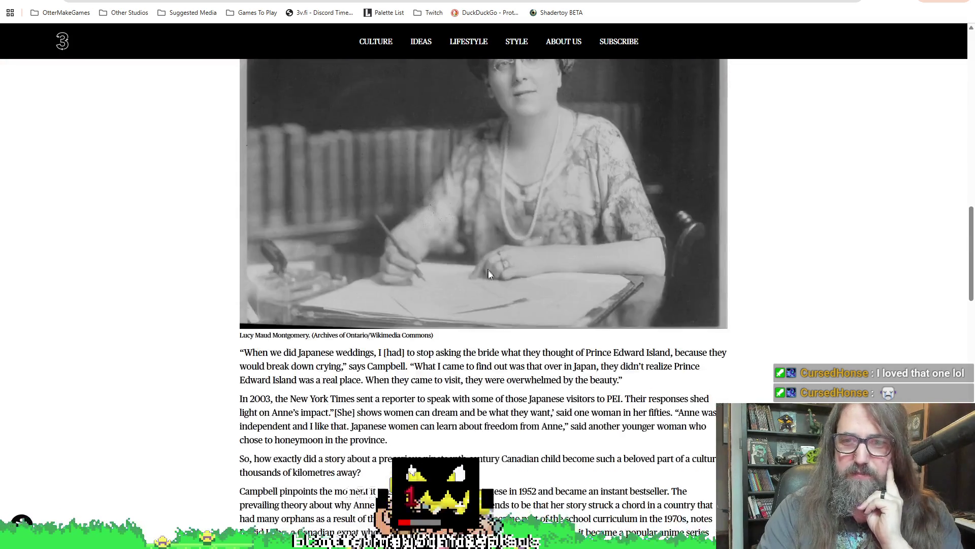
{"action": "scroll", "coordinate": [369, 288], "scroll_direction": "down", "scroll_amount": 1}
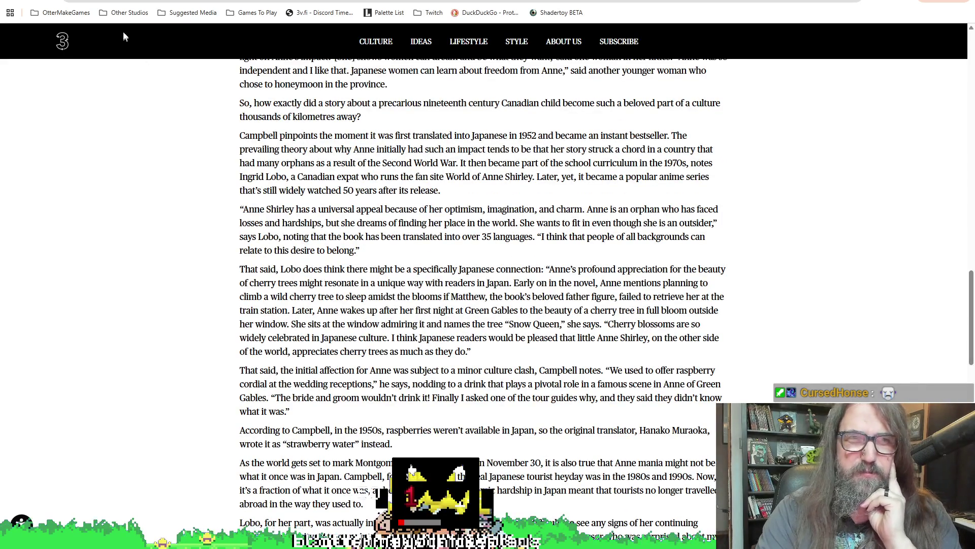
{"action": "key", "text": "alt+Tab"}
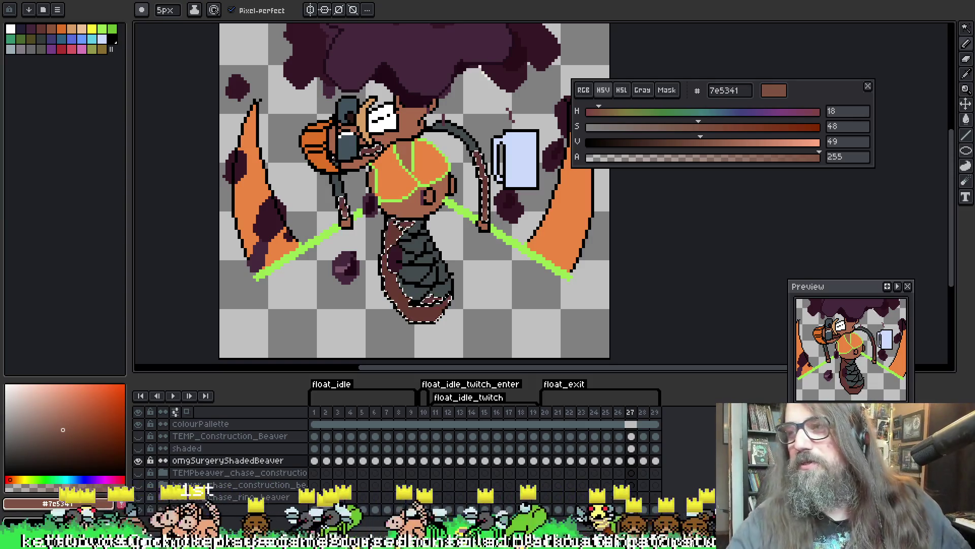
Shade frame 27's tail in brown 7e5341, then Magic Wand-select frame 28's brown arm area
{"action": "scroll", "coordinate": [402, 117], "scroll_direction": "down", "scroll_amount": 1}
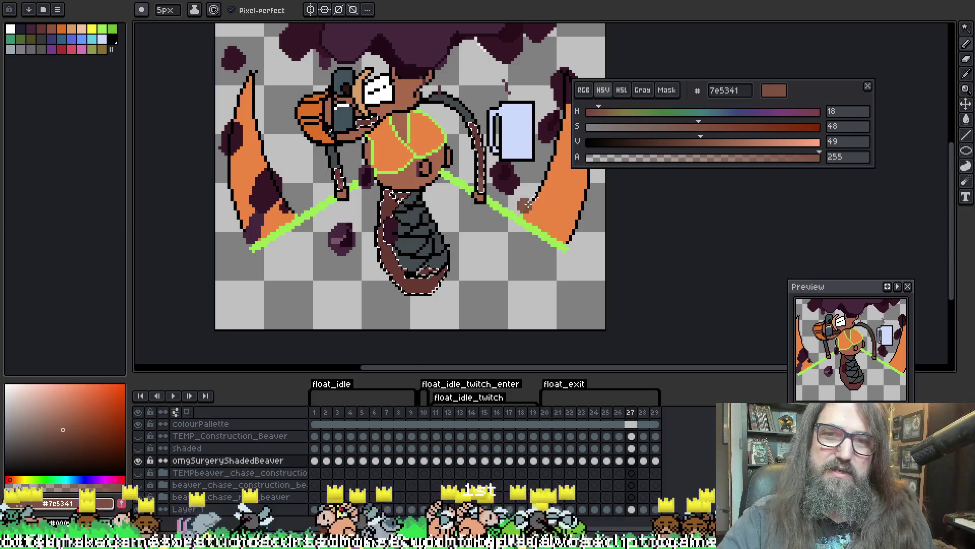
{"action": "scroll", "coordinate": [462, 244], "scroll_direction": "down", "scroll_amount": 1}
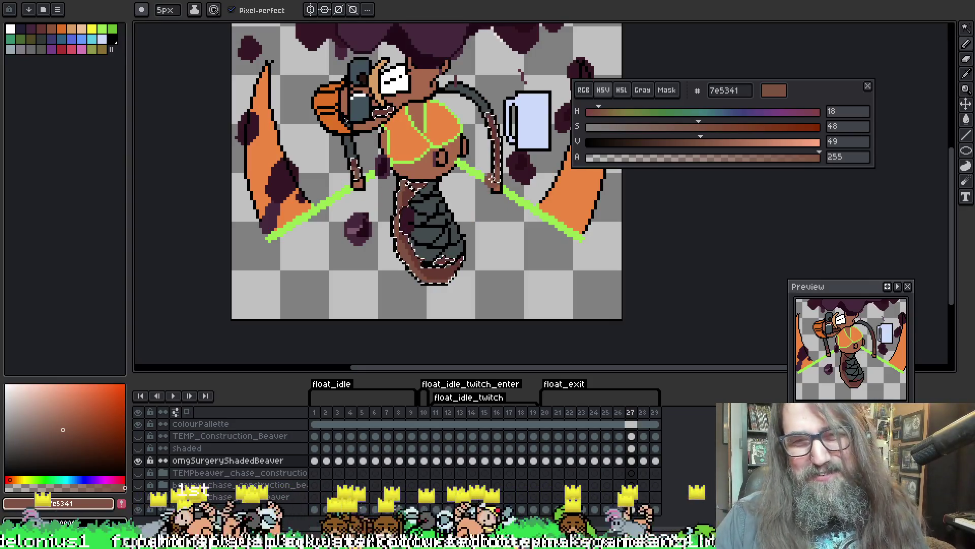
{"action": "key", "text": "Right"}
{"action": "scroll", "coordinate": [508, 152], "scroll_direction": "down", "scroll_amount": 2}
{"action": "left_click_drag", "start_coordinate": [350, 143], "coordinate": [370, 169]}
{"action": "key", "text": "w"}
{"action": "left_click", "coordinate": [363, 156]}
{"action": "key", "text": "b"}
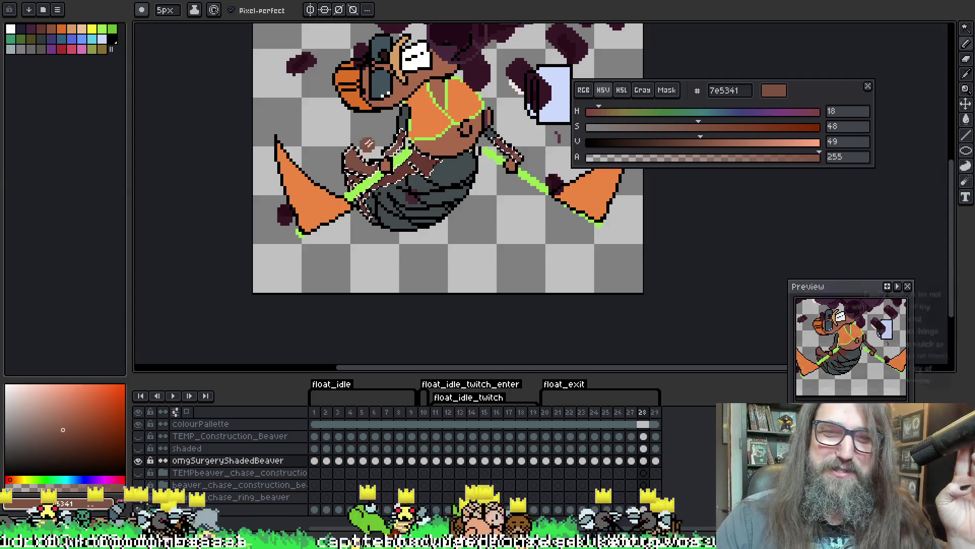
Shade frame 28's arms and tail in brown 7e5341 and recentre the view on the beaver
{"action": "key", "text": "v"}
{"action": "key", "text": "b"}
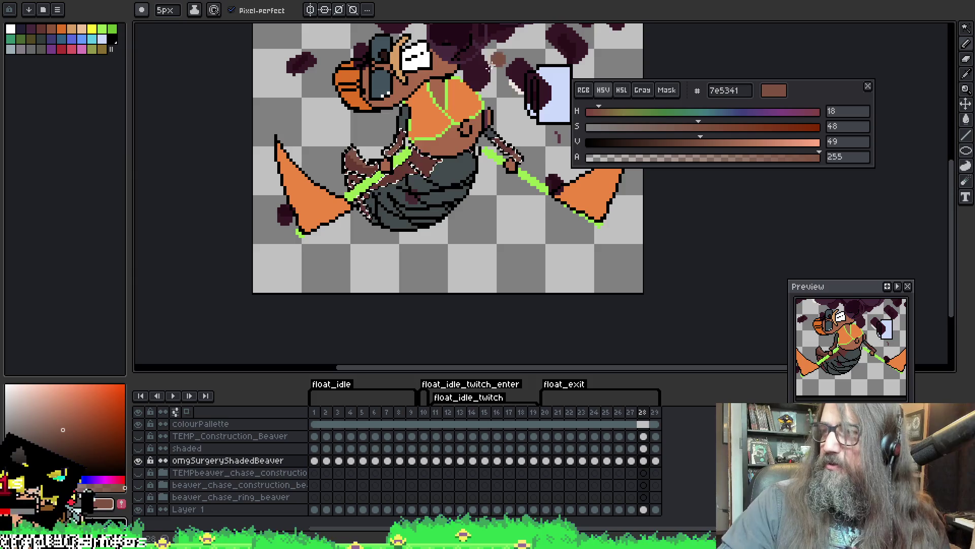
{"action": "mouse_move", "coordinate": [454, 118]}
{"action": "left_mouse_down"}
{"action": "mouse_move", "coordinate": [437, 86]}
{"action": "mouse_move", "coordinate": [417, 156]}
{"action": "left_mouse_up"}
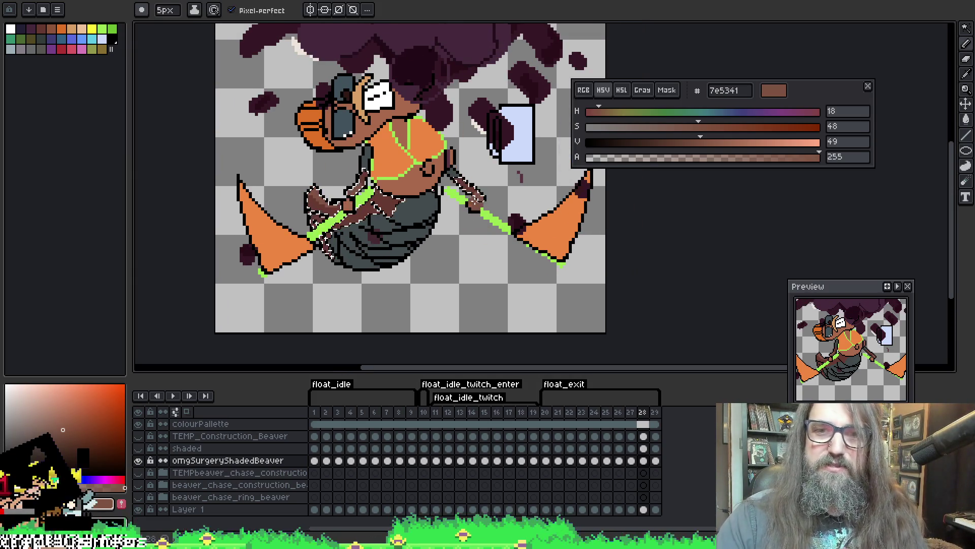
{"action": "left_click_drag", "start_coordinate": [385, 197], "coordinate": [368, 209]}
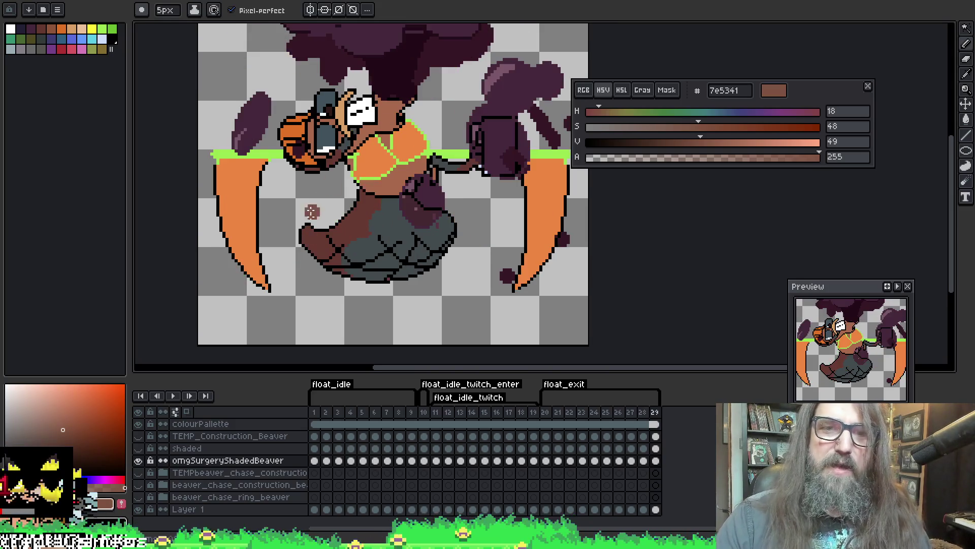
Select and deselect frame 29's brown tail, then play the float animation to check it
{"action": "left_click", "coordinate": [369, 209]}
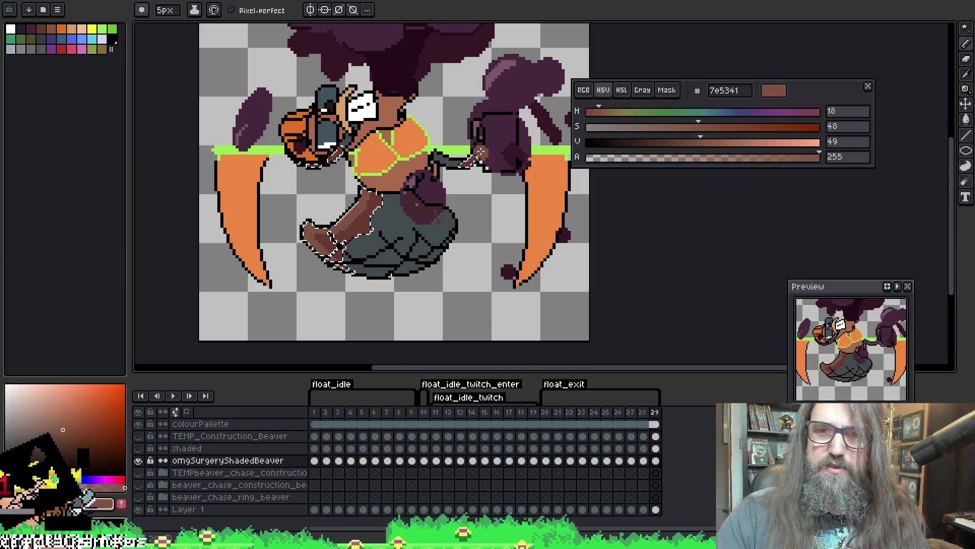
{"action": "key", "text": "ctrl+d"}
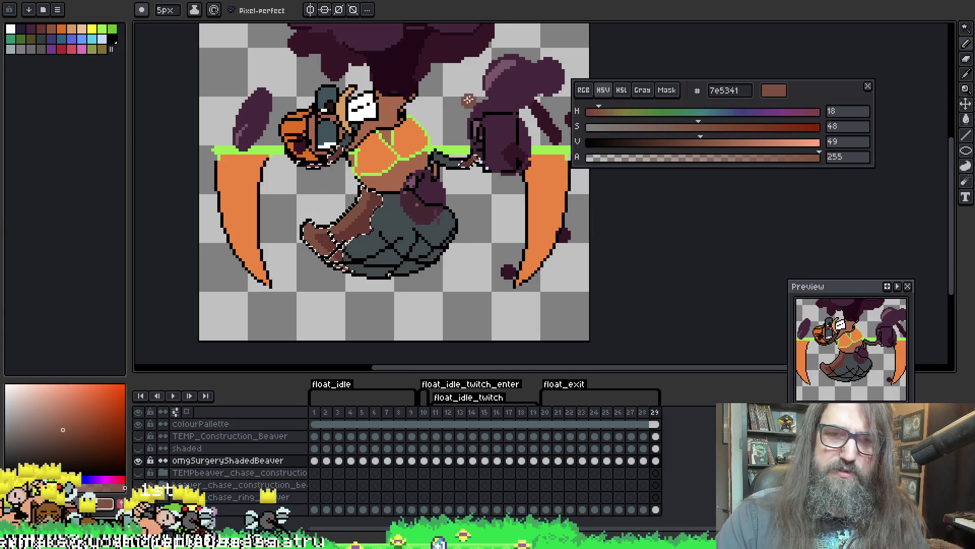
{"action": "key", "text": "Return"}
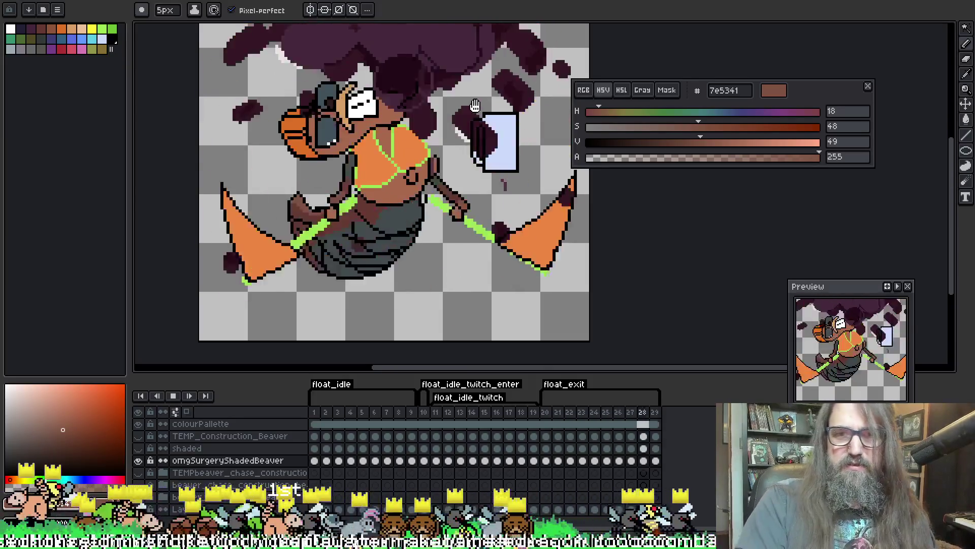
{"action": "scroll", "coordinate": [472, 113], "scroll_direction": "down", "scroll_amount": 3}
{"action": "left_click_drag", "start_coordinate": [465, 125], "coordinate": [382, 212]}
{"action": "scroll", "coordinate": [382, 211], "scroll_direction": "up", "scroll_amount": 2}
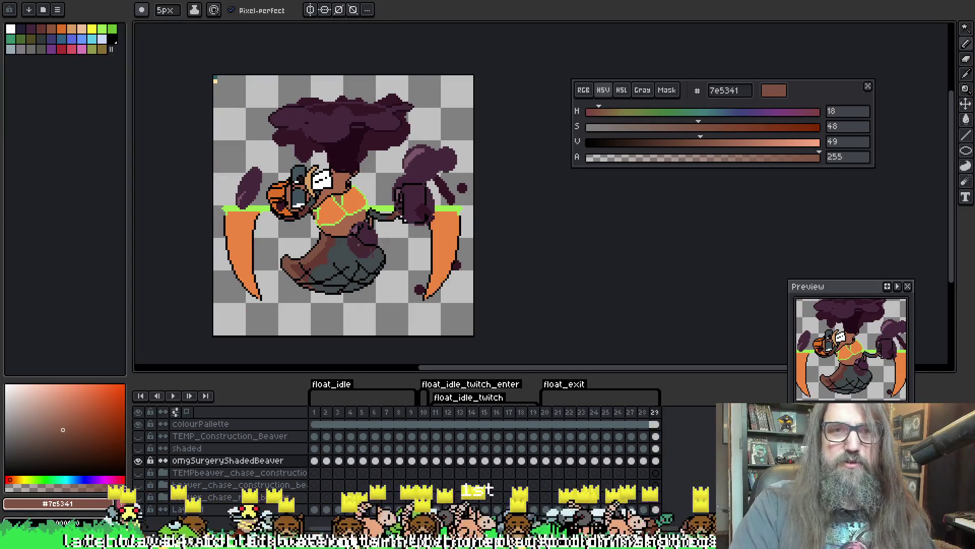
Eyedrop the darker brown 5f3d37 from the rotate beaver sprite and return to the float sprite
{"action": "key", "text": "ctrl+Tab"}
{"action": "scroll", "coordinate": [398, 185], "scroll_direction": "up", "scroll_amount": 4}
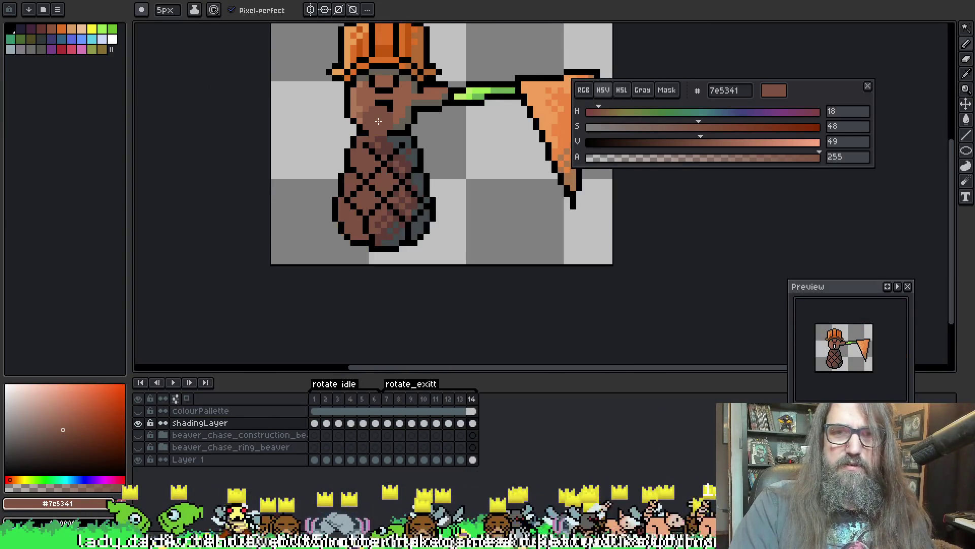
{"action": "scroll", "coordinate": [398, 184], "scroll_direction": "down", "scroll_amount": 1}
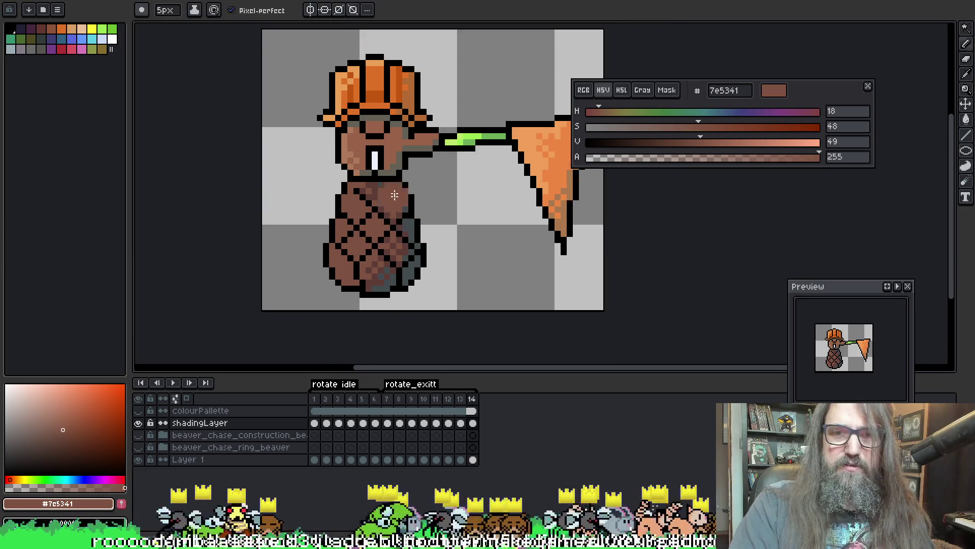
{"action": "scroll", "coordinate": [386, 198], "scroll_direction": "up", "scroll_amount": 2}
{"action": "key", "text": "i"}
{"action": "left_click", "coordinate": [384, 200], "text": "alt"}
{"action": "key", "text": "ctrl+Tab"}
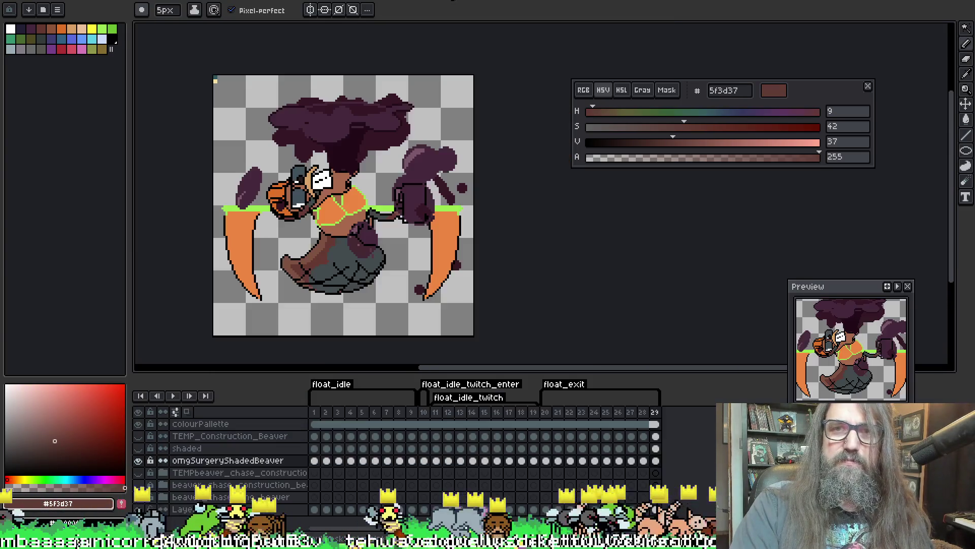
Switch to the Paint Bucket and uncheck Contiguous so fills reach all matching pixels
{"action": "key", "text": "g"}
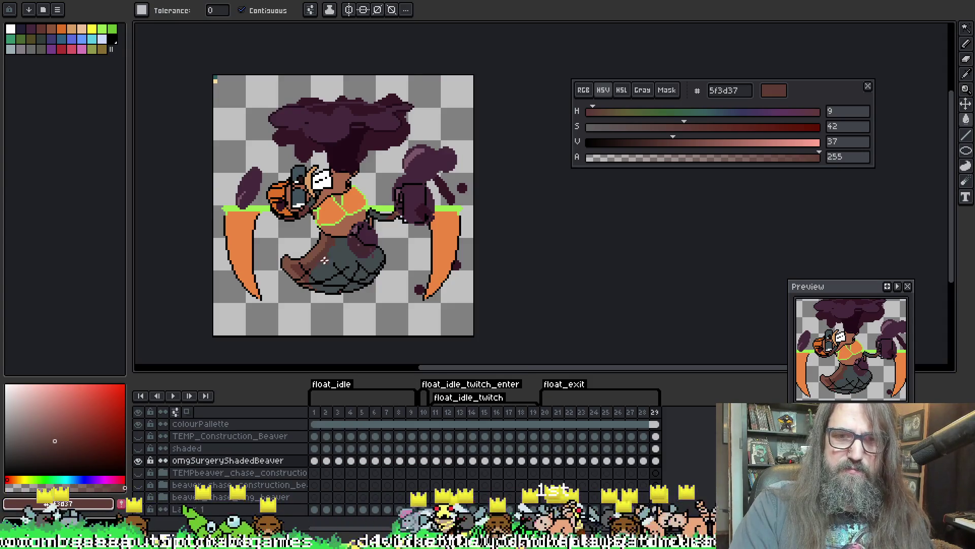
{"action": "scroll", "coordinate": [315, 263], "scroll_direction": "up", "scroll_amount": 2}
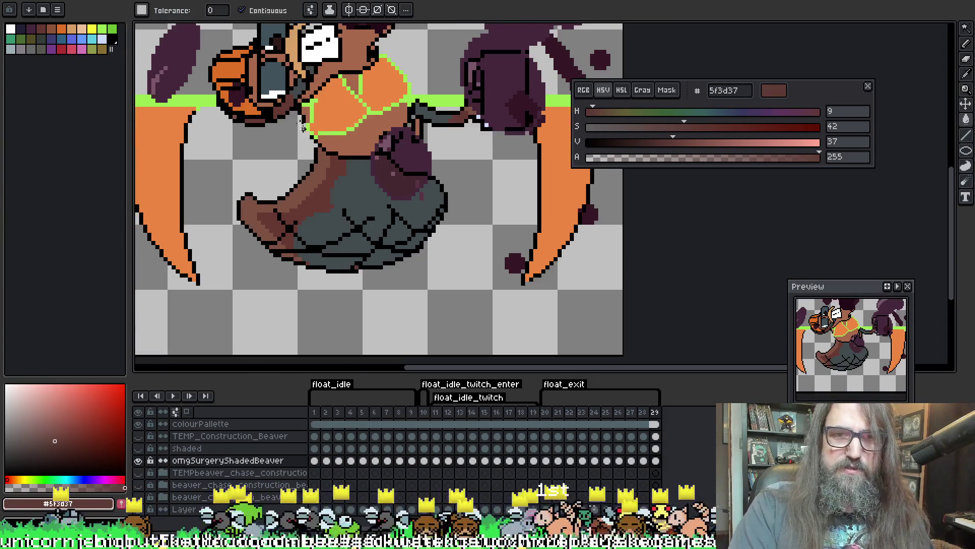
{"action": "left_click", "coordinate": [243, 10]}
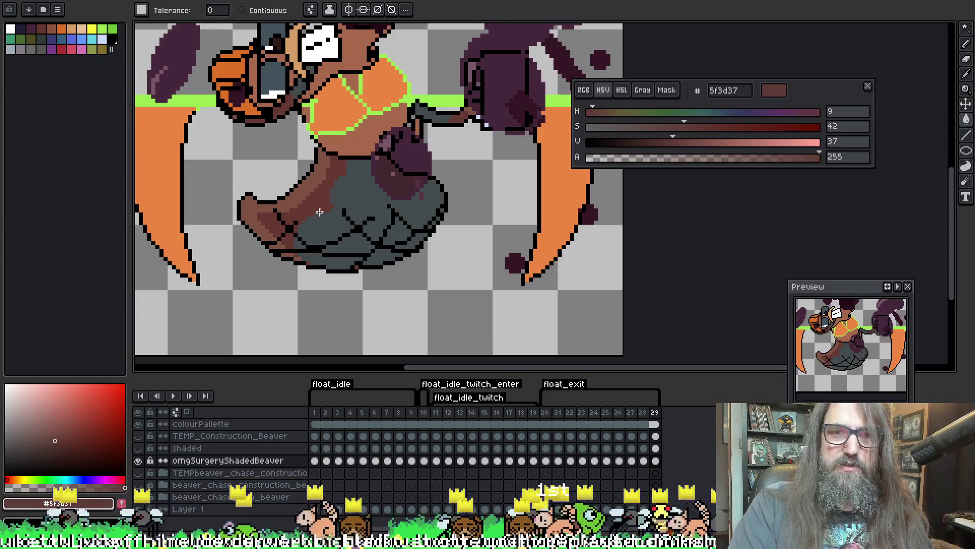
Step through float frames 1 to 14, checking each tail's shading
{"action": "key", "text": "Right"}
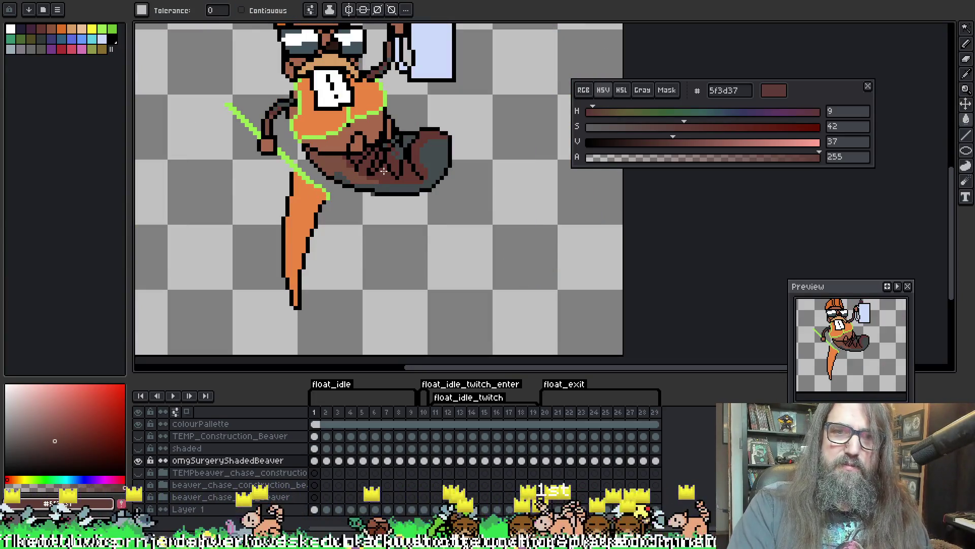
{"action": "key", "text": "Right"}
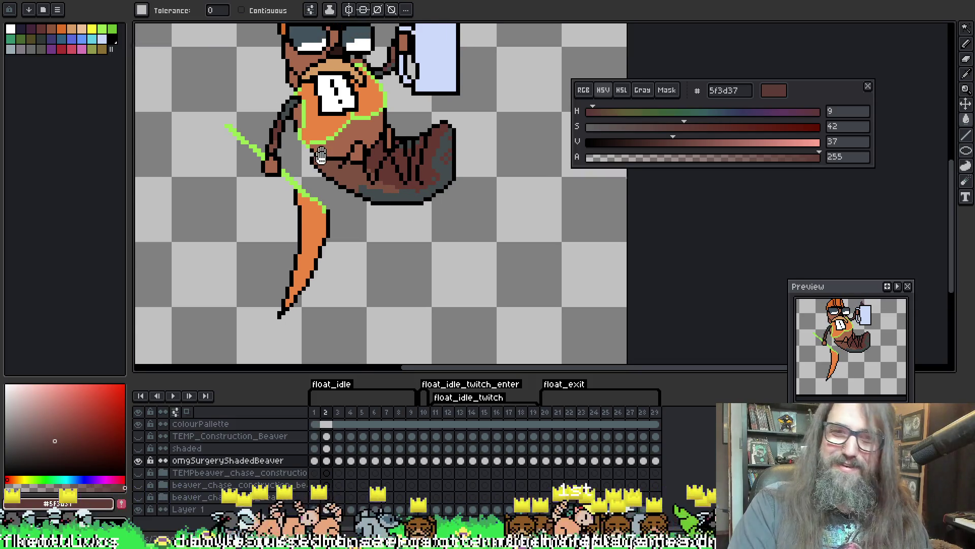
{"action": "key", "text": "Right"}
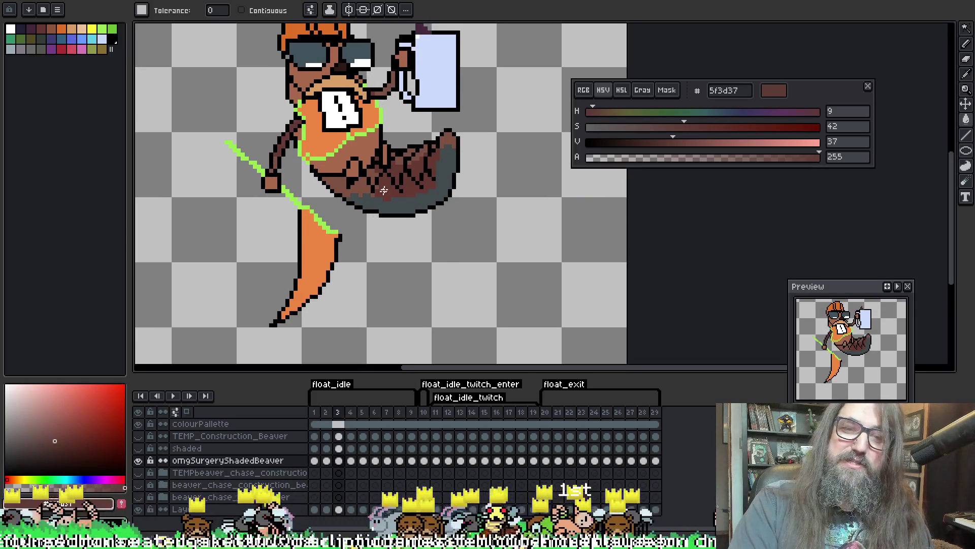
{"action": "key", "text": "Right"}
{"action": "key", "text": "Right"}
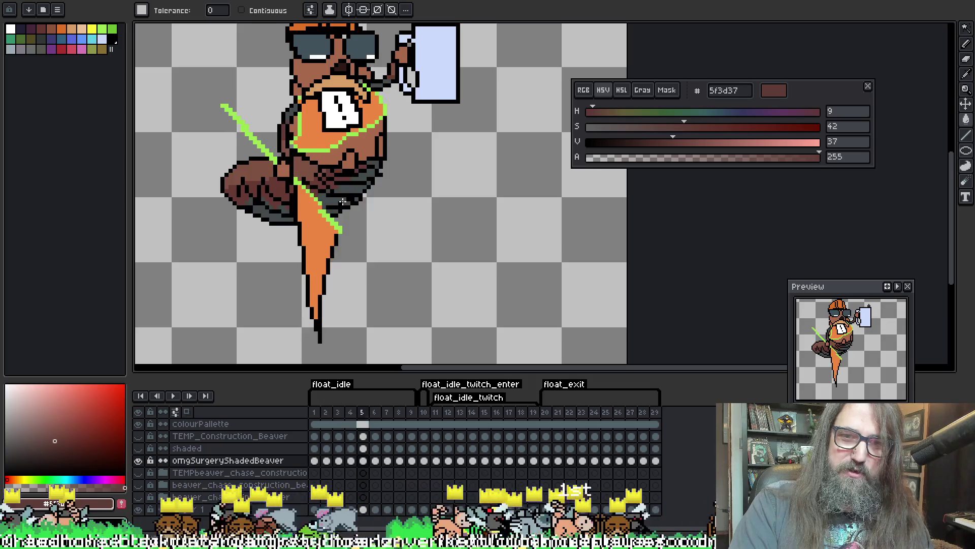
{"action": "key", "text": "Right"}
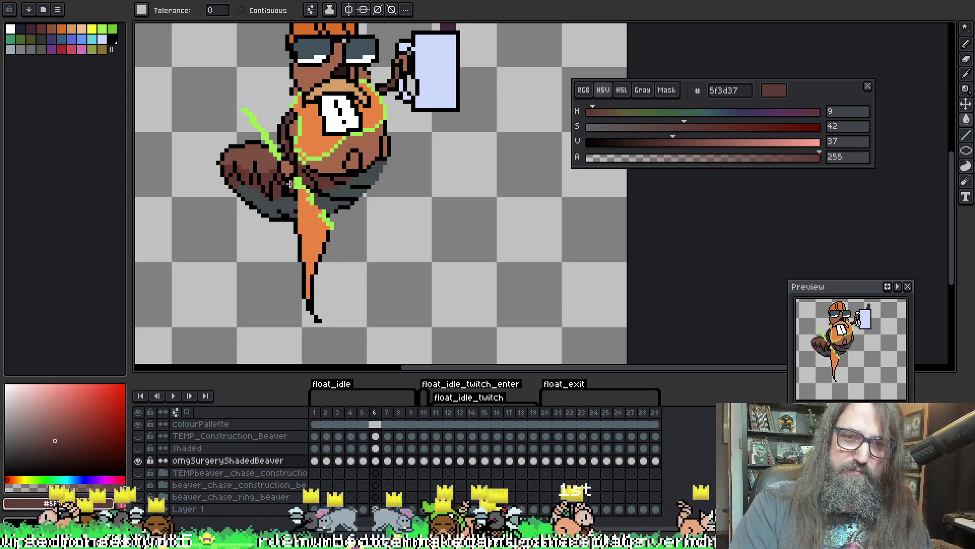
{"action": "key", "text": "Right"}
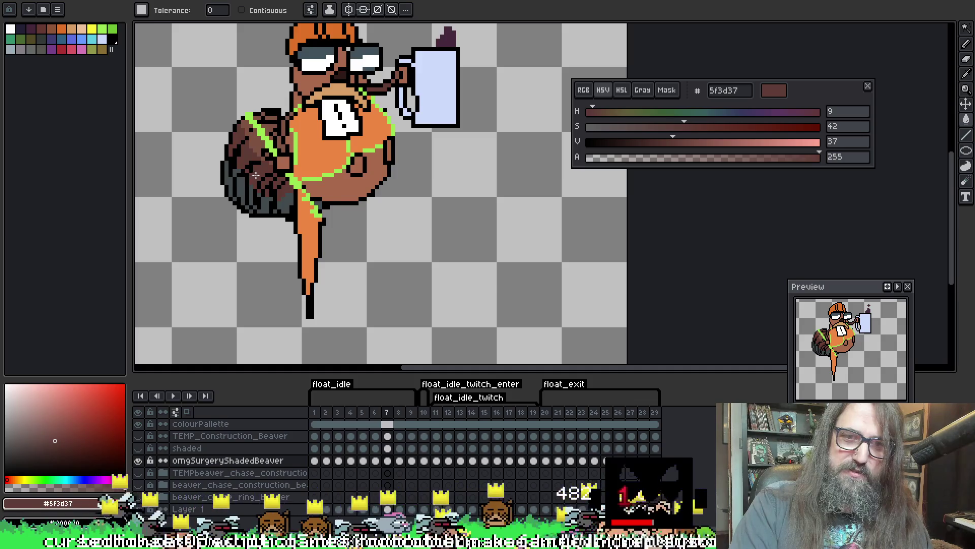
{"action": "key", "text": "Right"}
{"action": "key", "text": "Right"}
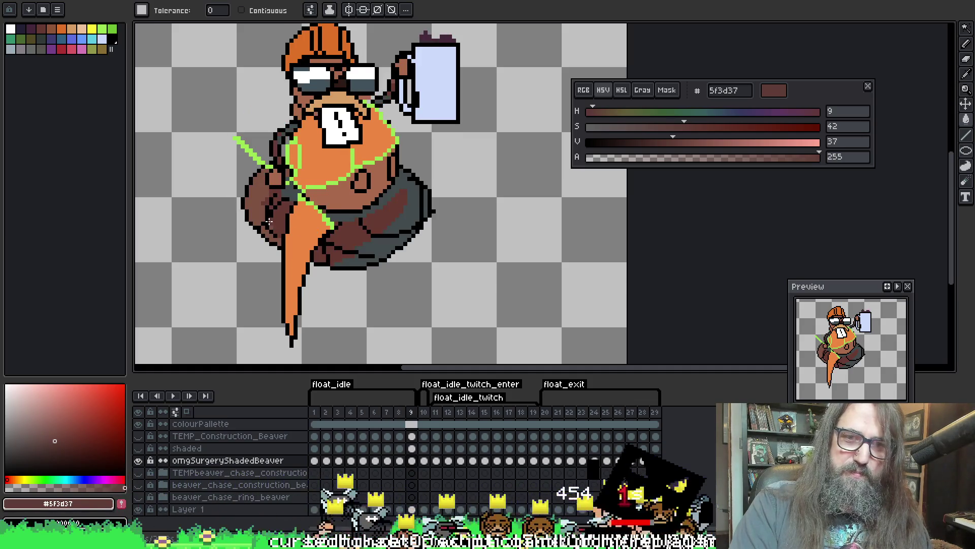
{"action": "key", "text": "Right"}
{"action": "key", "text": "Right"}
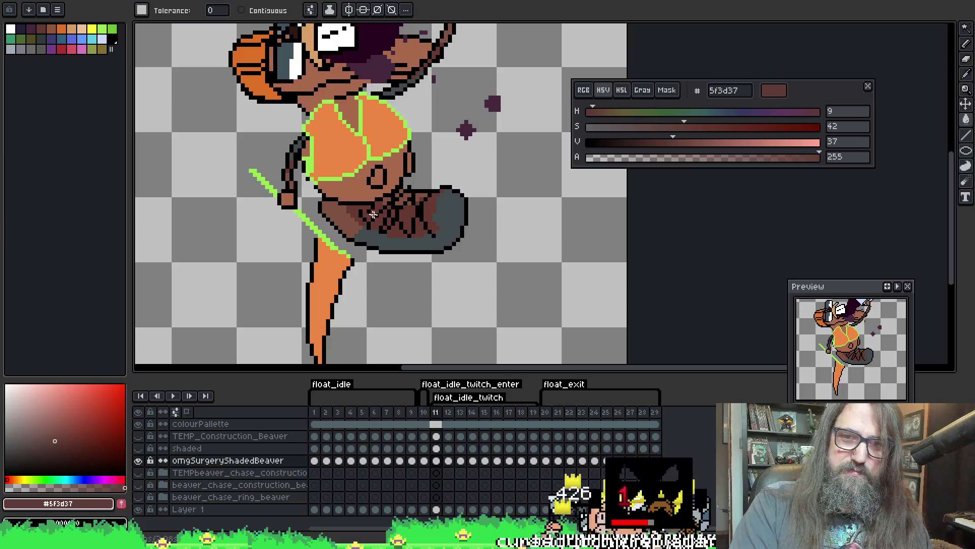
{"action": "key", "text": "Right"}
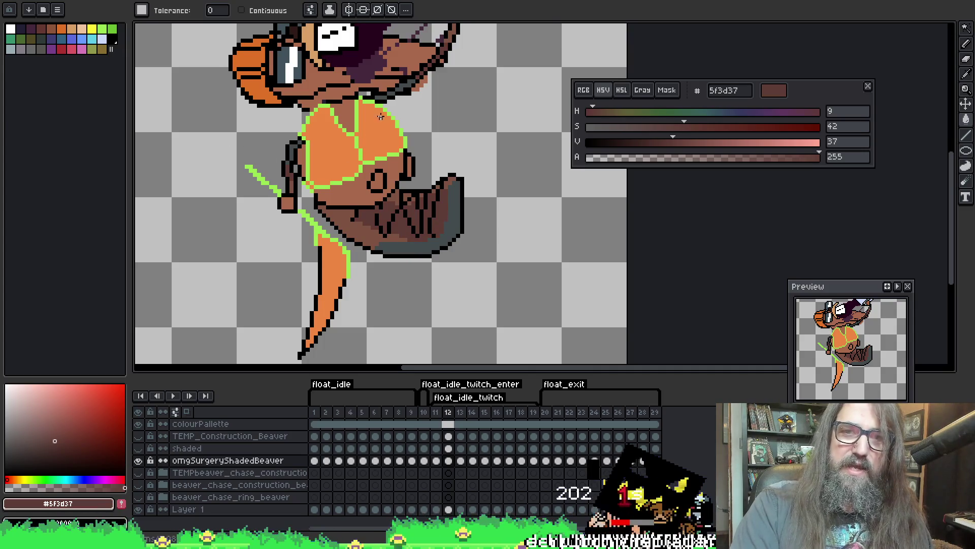
{"action": "key", "text": "Right"}
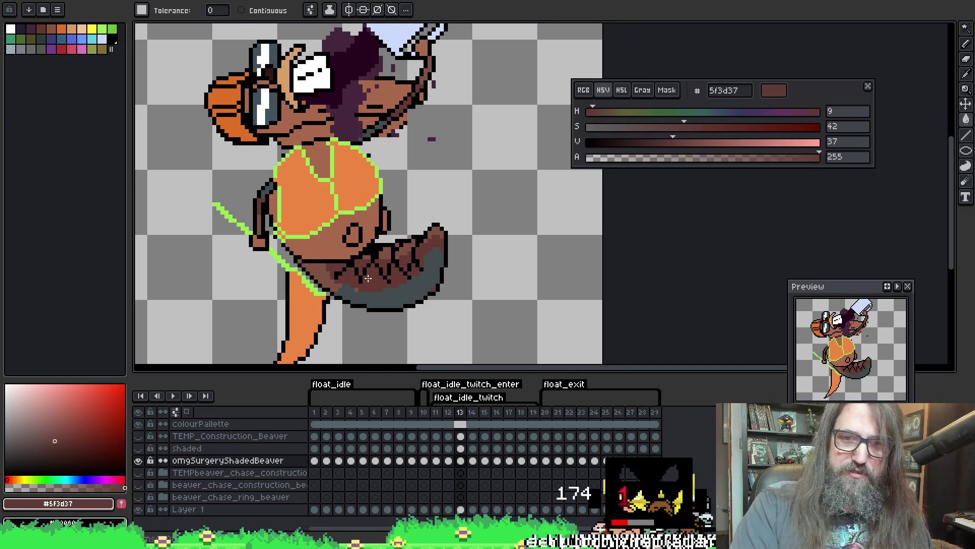
{"action": "key", "text": "Right"}
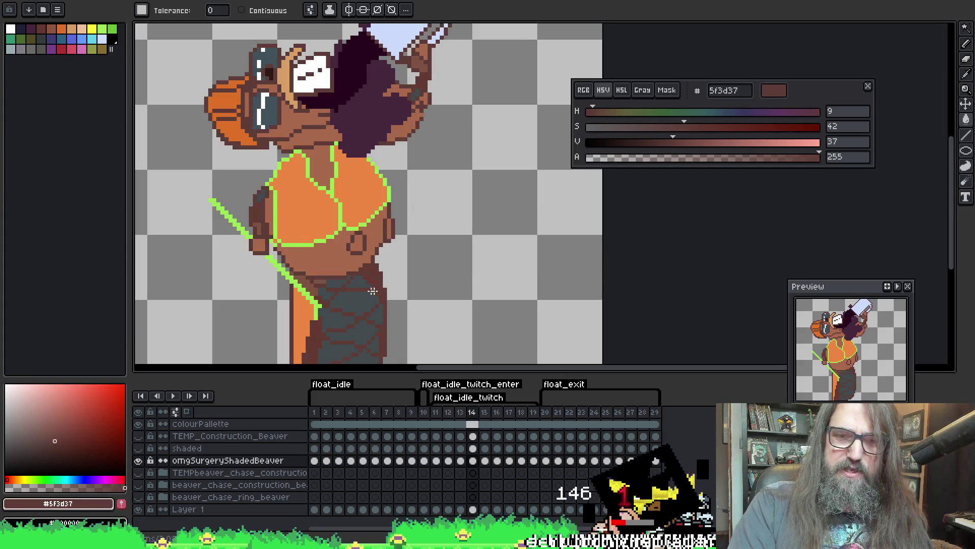
Continue reviewing the tail shading on frames 15 through 29
{"action": "scroll", "coordinate": [350, 264], "scroll_direction": "down", "scroll_amount": 3}
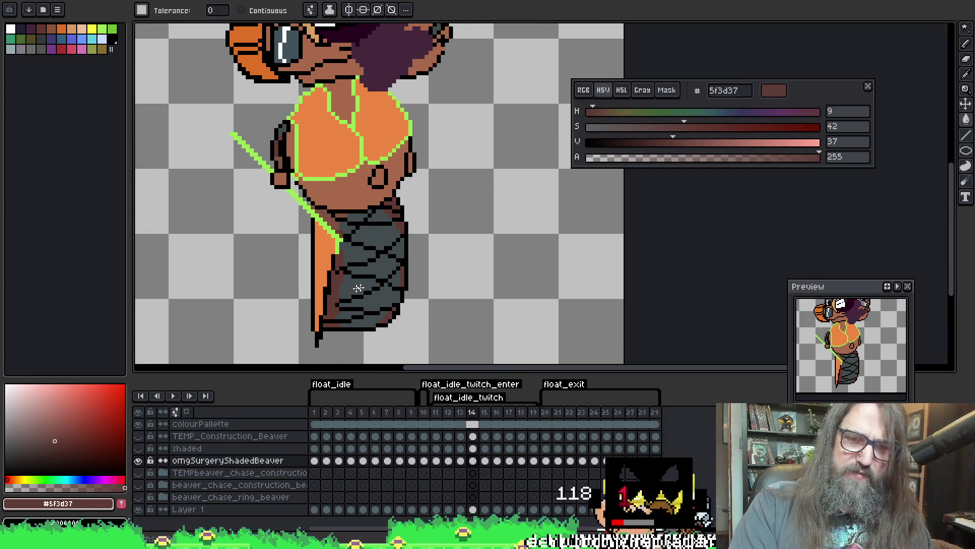
{"action": "scroll", "coordinate": [399, 224], "scroll_direction": "up", "scroll_amount": 2}
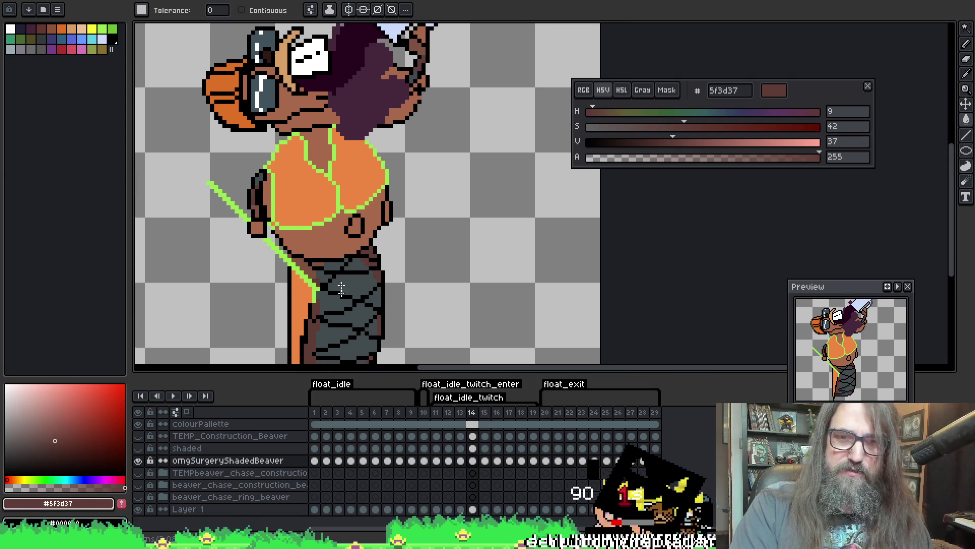
{"action": "key", "text": "Right"}
{"action": "scroll", "coordinate": [341, 288], "scroll_direction": "down", "scroll_amount": 2}
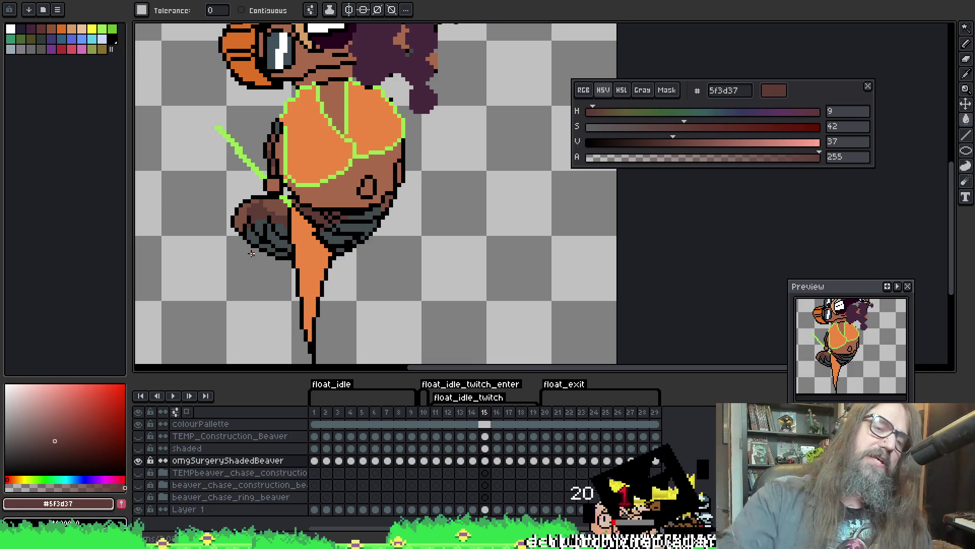
{"action": "key", "text": "Right"}
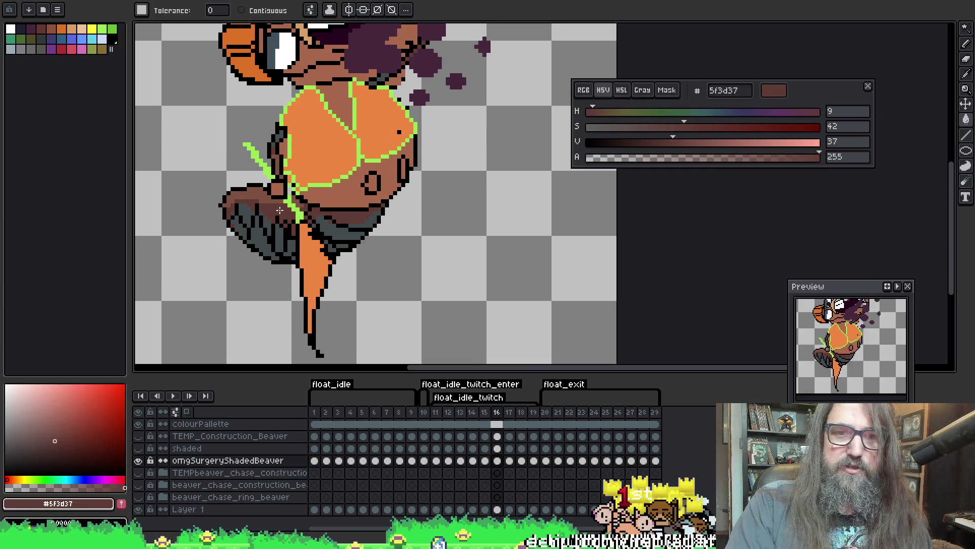
{"action": "key", "text": "Right"}
{"action": "key", "text": "Right"}
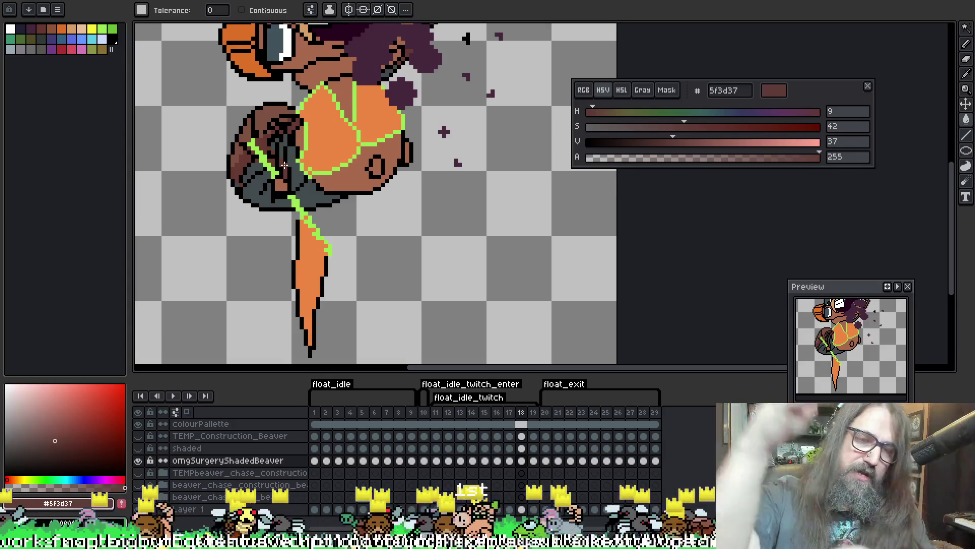
{"action": "left_click_drag", "start_coordinate": [298, 180], "coordinate": [298, 216]}
{"action": "key", "text": "period"}
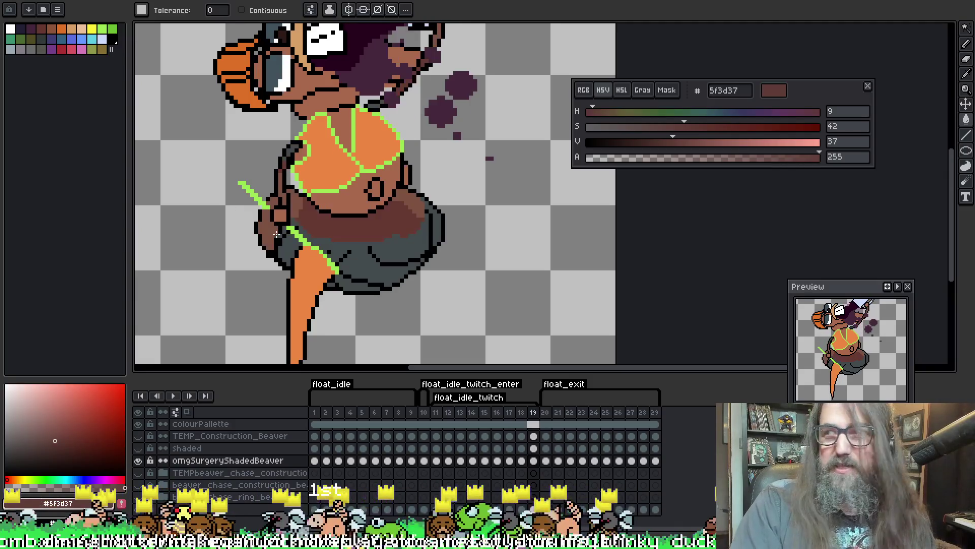
{"action": "key", "text": "period"}
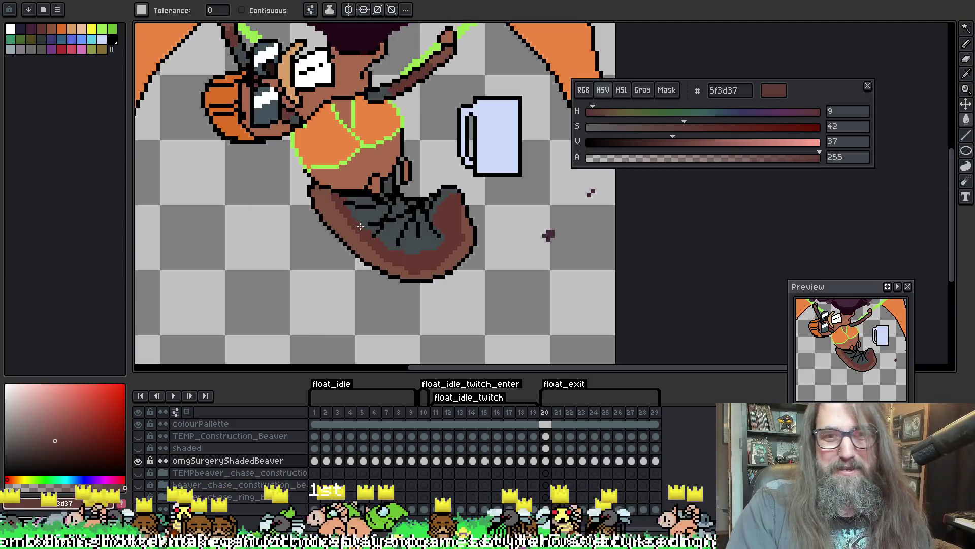
{"action": "key", "text": "period"}
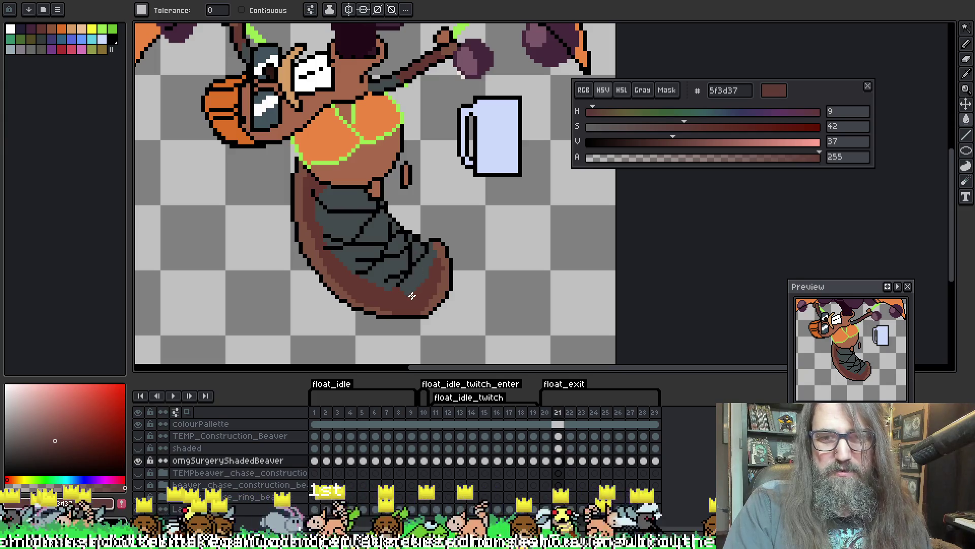
{"action": "key", "text": "period"}
{"action": "key", "text": "period"}
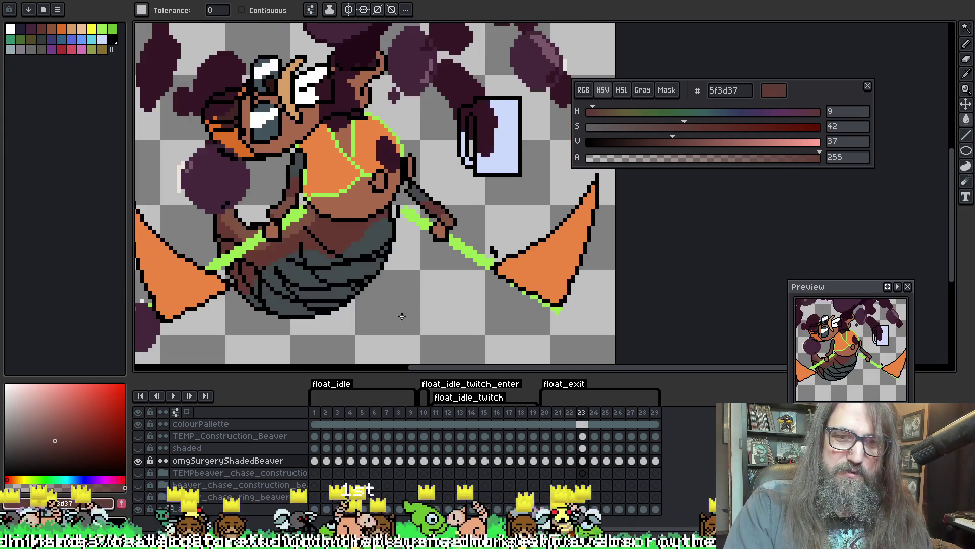
{"action": "key", "text": "period"}
{"action": "key", "text": "period"}
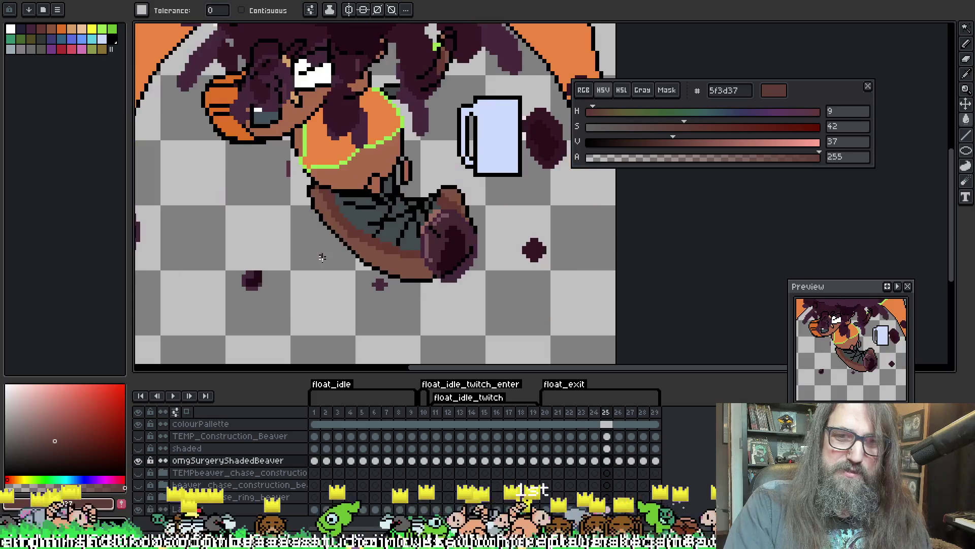
{"action": "key", "text": "period"}
{"action": "key", "text": "period"}
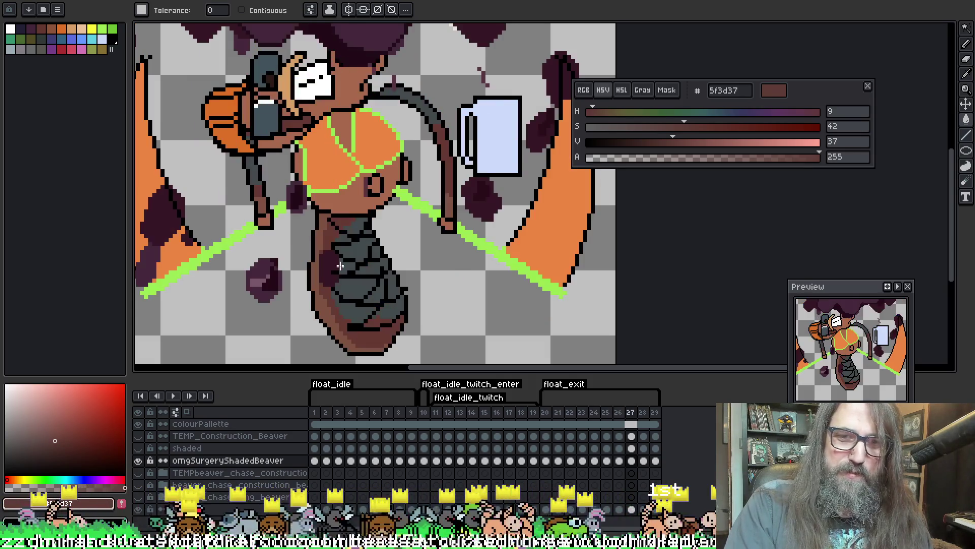
{"action": "key", "text": "period"}
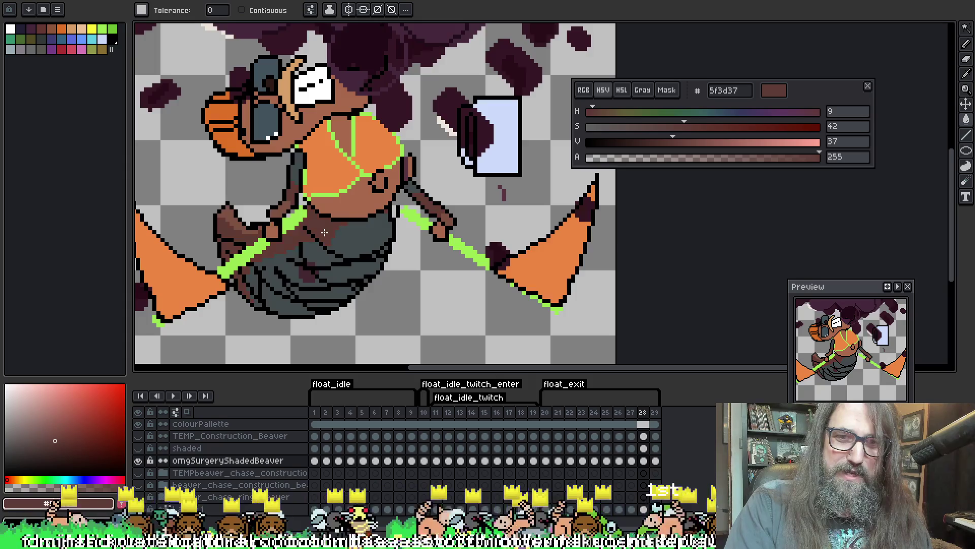
{"action": "key", "text": "period"}
{"action": "key", "text": "period"}
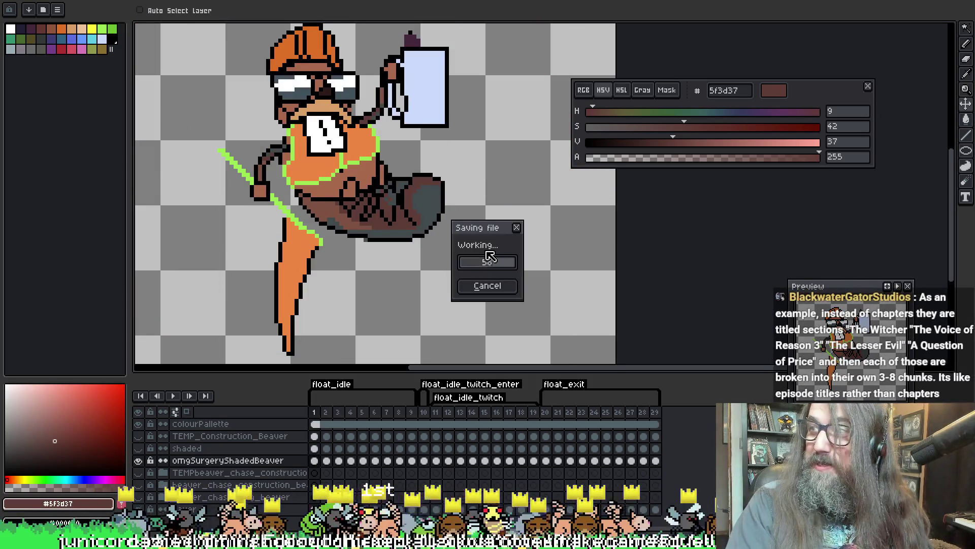
Play the float animation to review it, then save the sprite with Ctrl+S
{"action": "key", "text": "Return"}
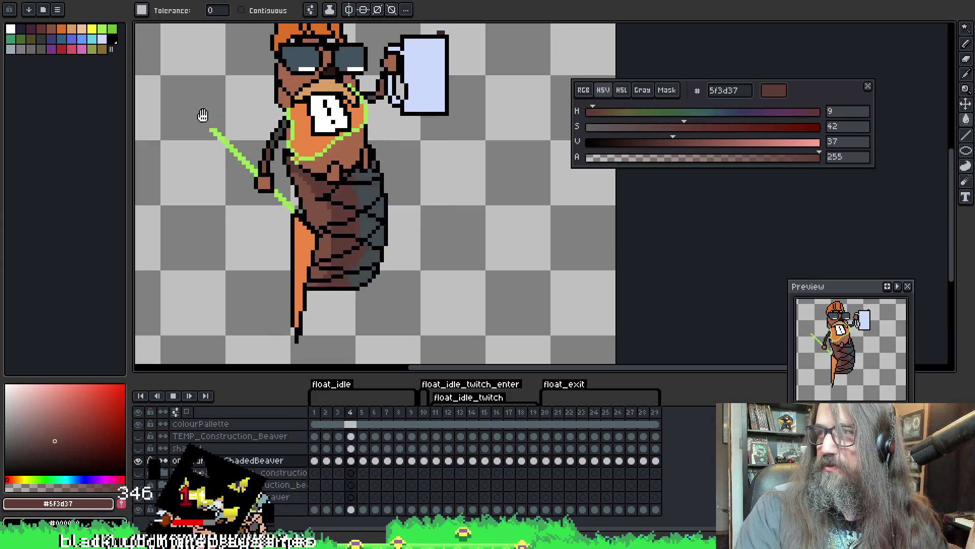
{"action": "left_click_drag", "start_coordinate": [347, 125], "coordinate": [440, 219]}
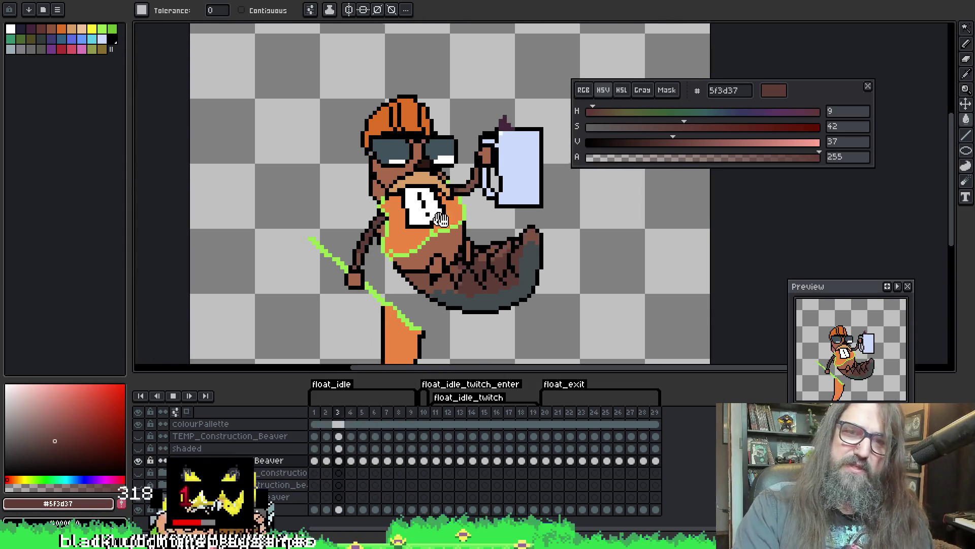
{"action": "scroll", "coordinate": [441, 219], "scroll_direction": "down", "scroll_amount": 4}
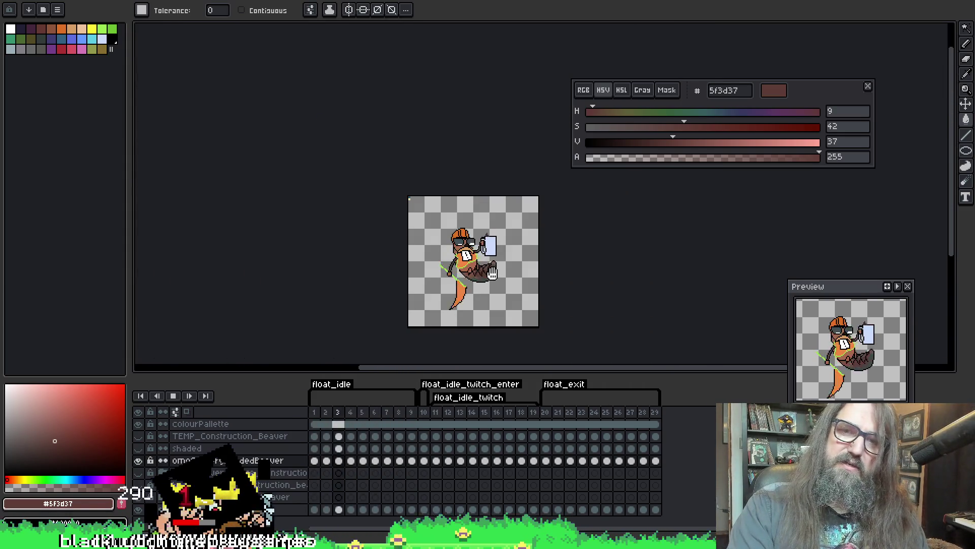
{"action": "left_click_drag", "start_coordinate": [492, 273], "coordinate": [397, 271]}
{"action": "scroll", "coordinate": [393, 256], "scroll_direction": "up", "scroll_amount": 2}
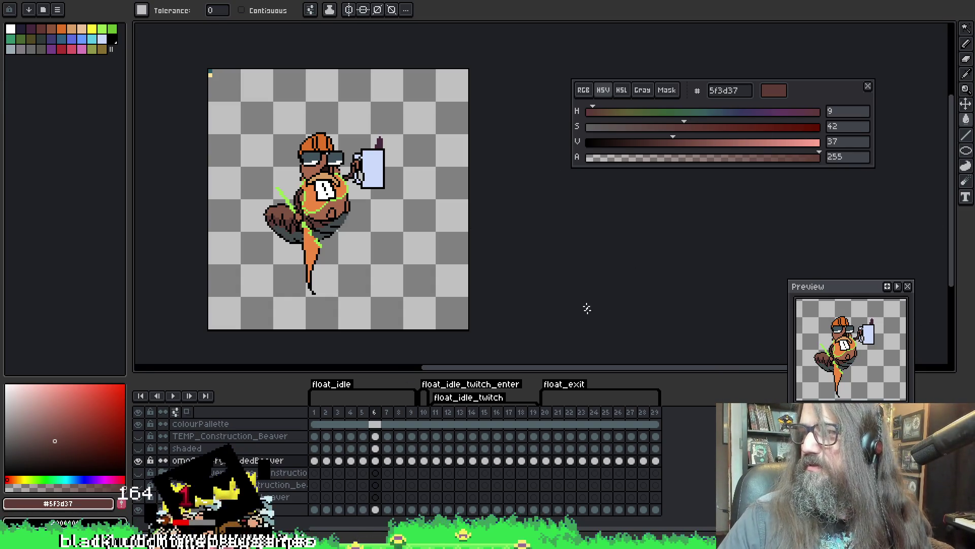
{"action": "scroll", "coordinate": [540, 171], "scroll_direction": "down", "scroll_amount": 1}
{"action": "key", "text": "ctrl+s"}
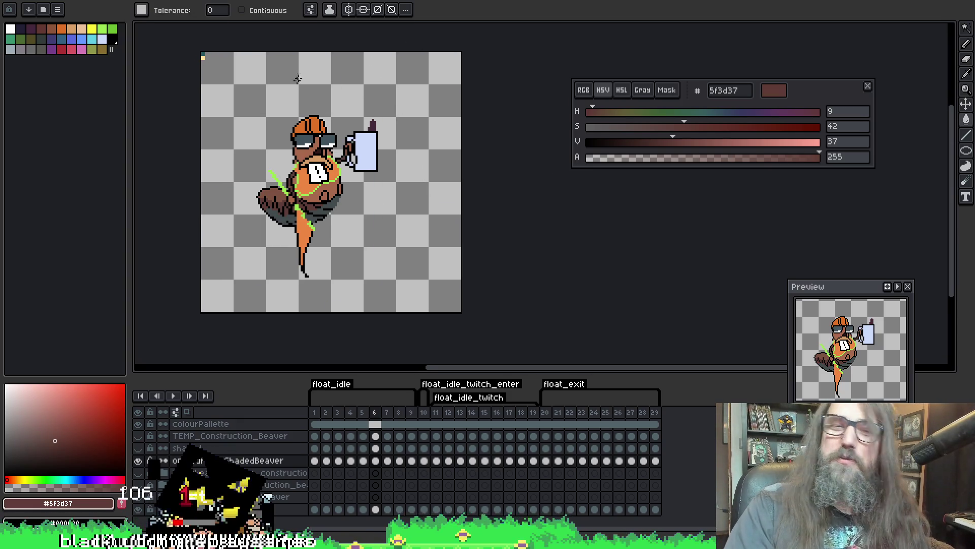
Save again, step ahead to frame 8, and switch to the rotate sprite document
{"action": "scroll", "coordinate": [330, 127], "scroll_direction": "down", "scroll_amount": 2}
{"action": "scroll", "coordinate": [392, 179], "scroll_direction": "up", "scroll_amount": 1}
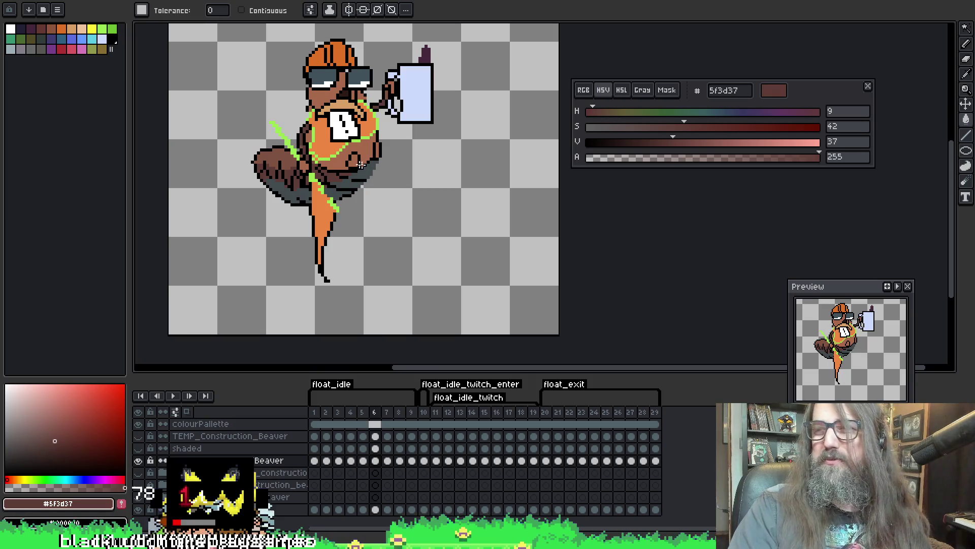
{"action": "scroll", "coordinate": [360, 164], "scroll_direction": "up", "scroll_amount": 2}
{"action": "key", "text": "ctrl+s"}
{"action": "key", "text": "period"}
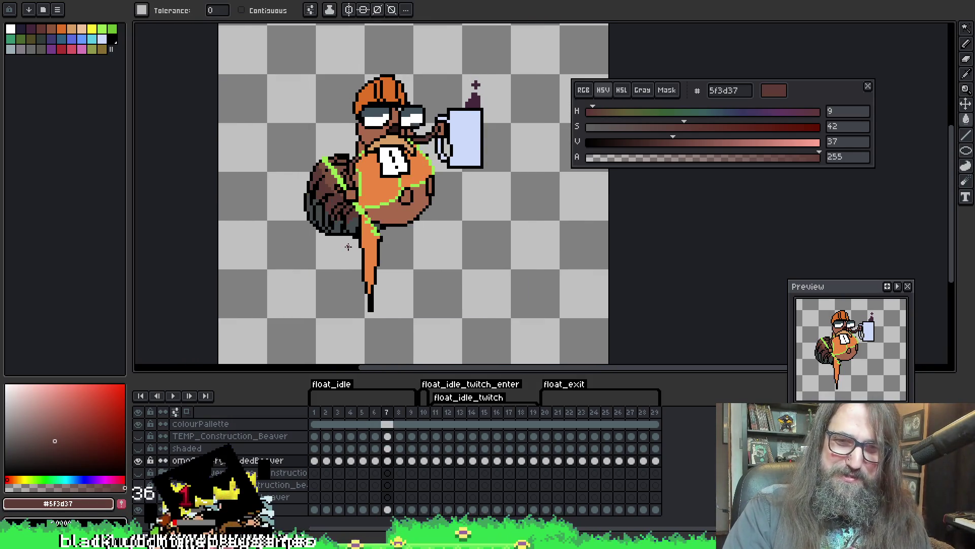
{"action": "scroll", "coordinate": [331, 206], "scroll_direction": "up", "scroll_amount": 1}
{"action": "key", "text": "period"}
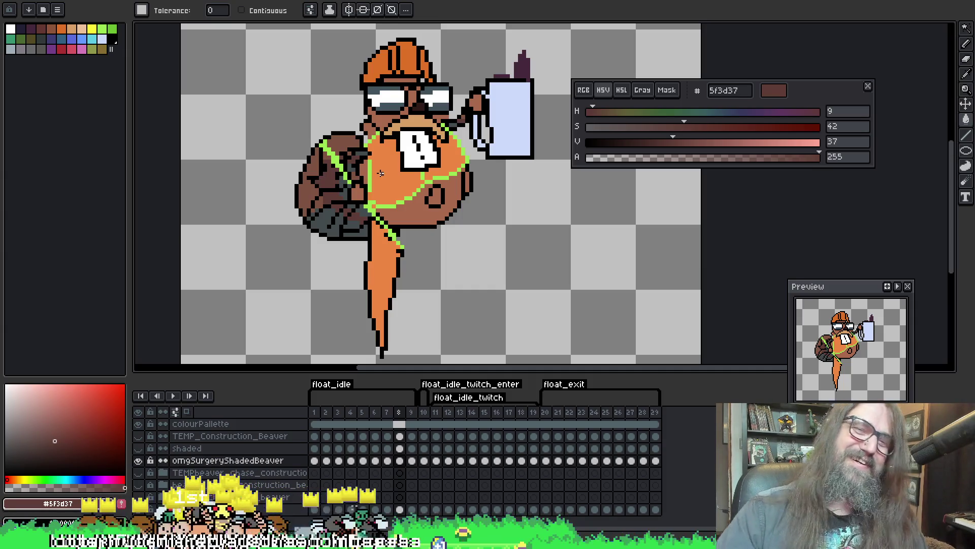
{"action": "key", "text": "ctrl+s"}
{"action": "key", "text": "ctrl+Tab"}
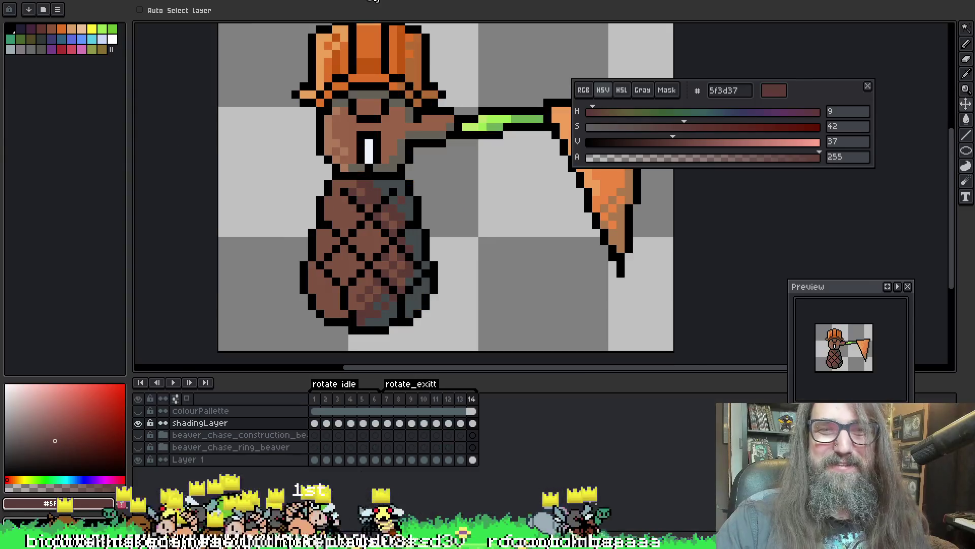
Eyedrop grey, then brown 996249, from the rotate sprite and go back to the float sprite with the Paint Bucket
{"action": "scroll", "coordinate": [386, 218], "scroll_direction": "up", "scroll_amount": 2}
{"action": "key", "text": "i"}
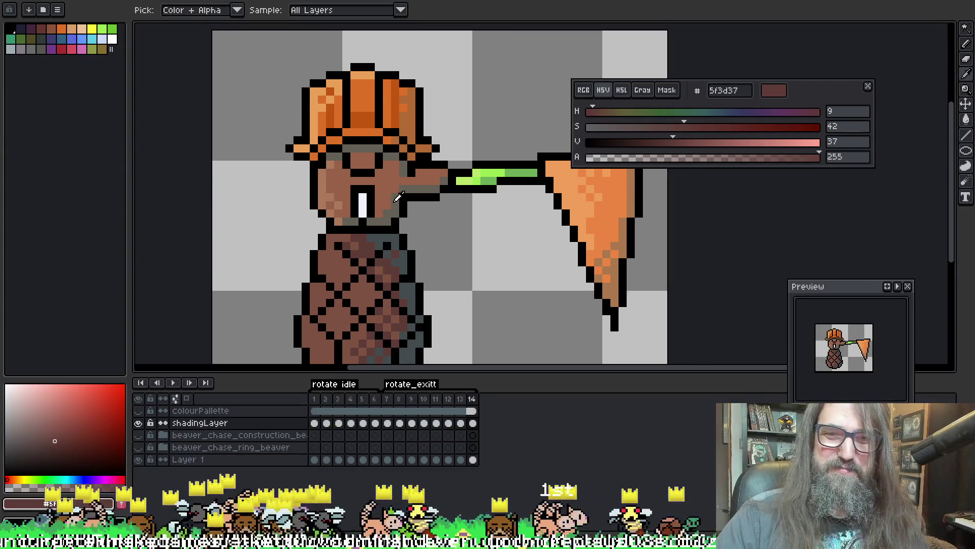
{"action": "left_click", "coordinate": [399, 197]}
{"action": "key", "text": "g"}
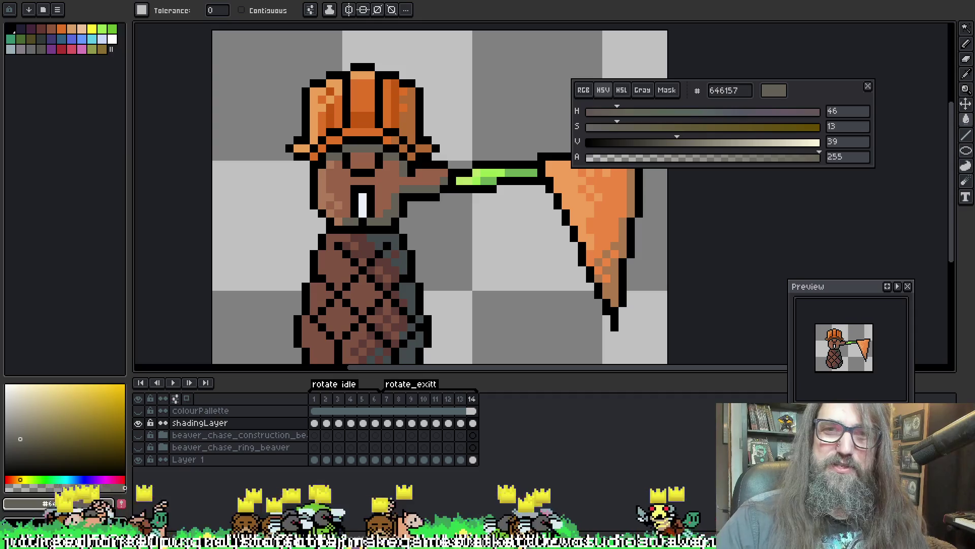
{"action": "key", "text": "i"}
{"action": "left_click", "coordinate": [394, 172]}
{"action": "key", "text": "g"}
{"action": "key", "text": "ctrl+Tab"}
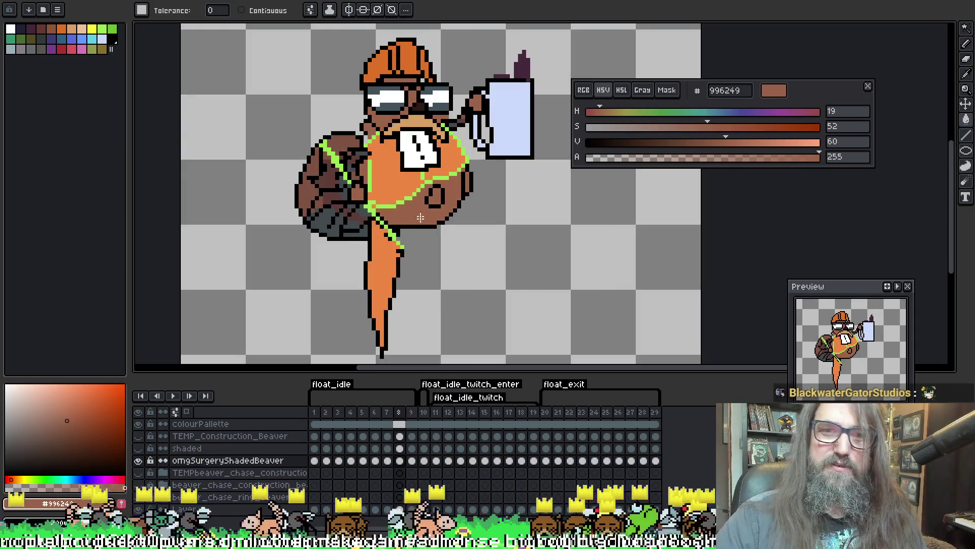
Step through float frames 9 to 16, keeping the Paint Bucket active
{"action": "key", "text": "Right"}
{"action": "key", "text": "Right"}
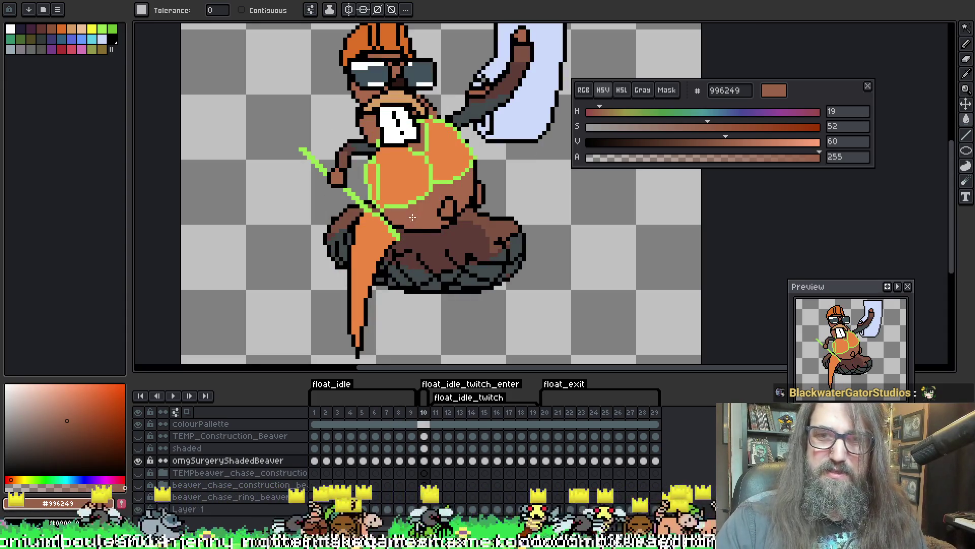
{"action": "key", "text": "Right"}
{"action": "key", "text": "Right"}
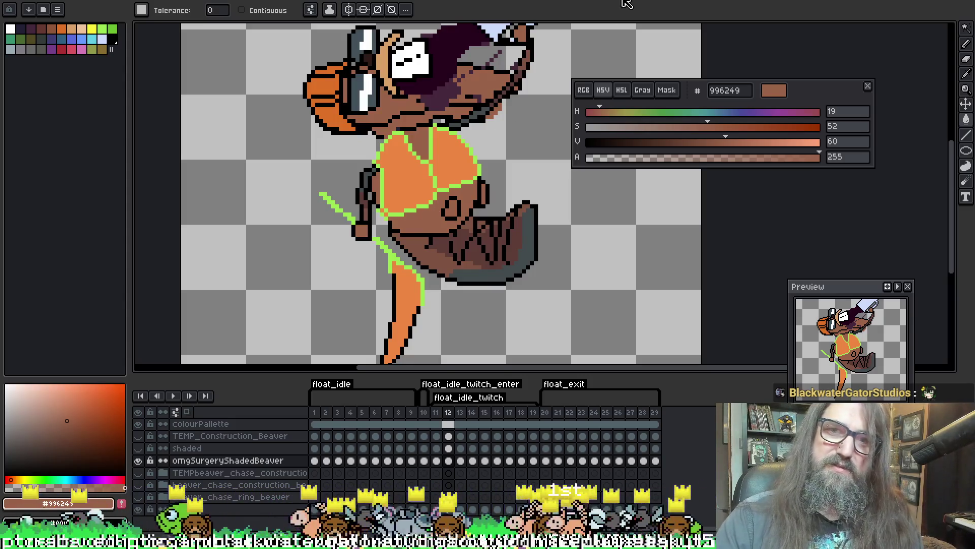
{"action": "key", "text": "v"}
{"action": "key", "text": "g"}
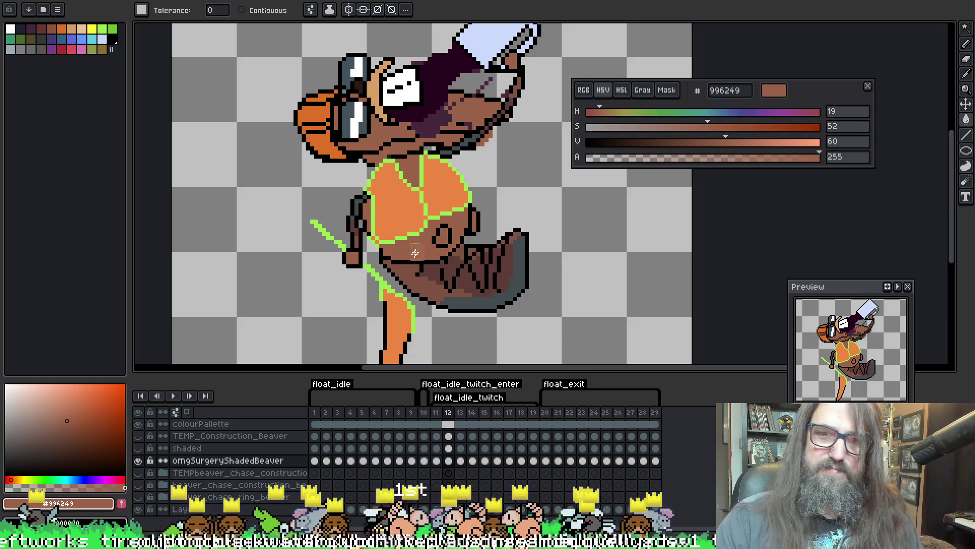
{"action": "key", "text": "period"}
{"action": "key", "text": "period"}
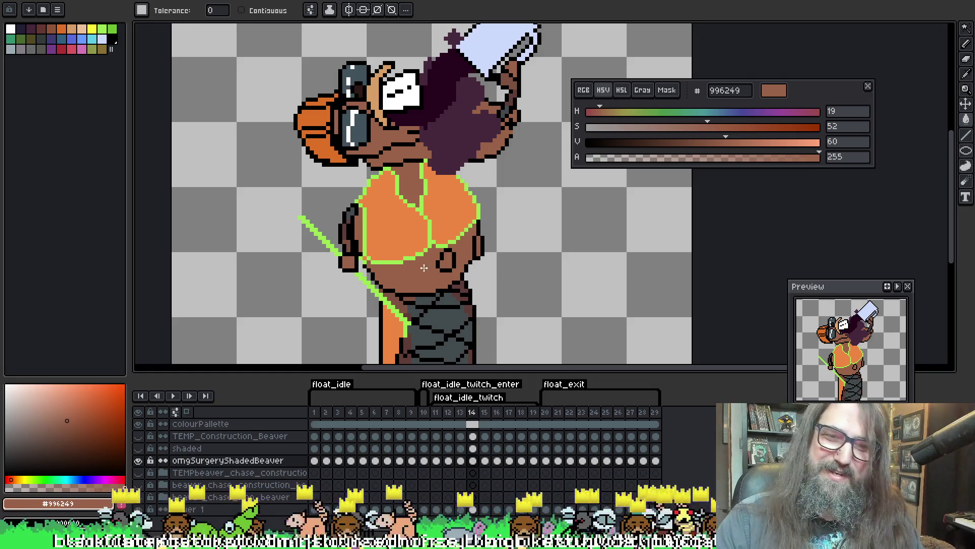
{"action": "key", "text": "period"}
{"action": "key", "text": "period"}
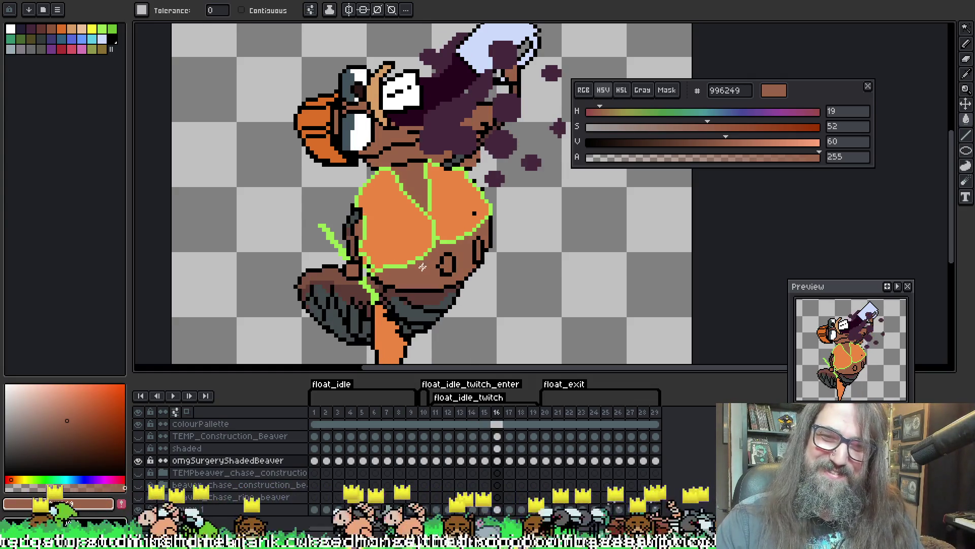
Continue through frames 17 to 29 until the playhead wraps back to frame 1
{"action": "key", "text": "period"}
{"action": "key", "text": "period"}
{"action": "key", "text": "period"}
{"action": "key", "text": "period"}
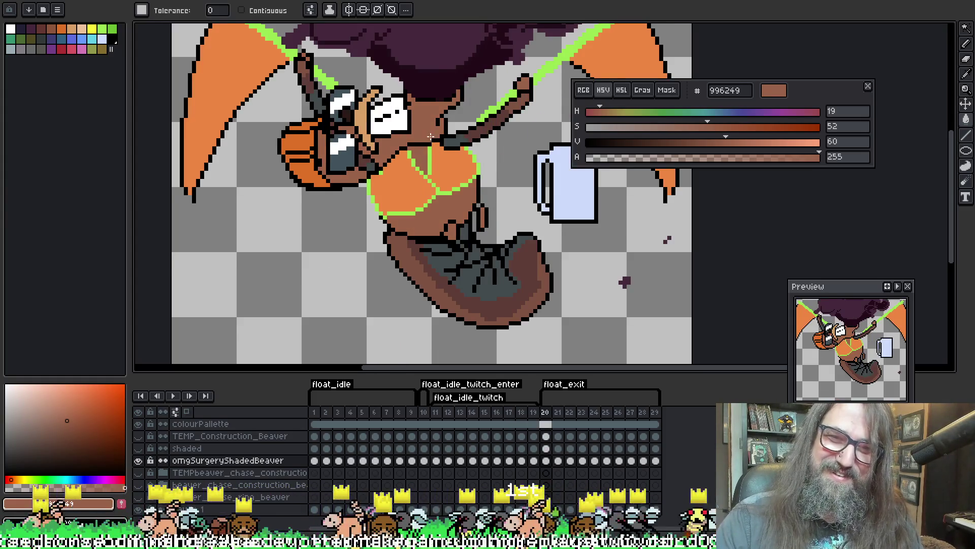
{"action": "key", "text": "period"}
{"action": "key", "text": "period"}
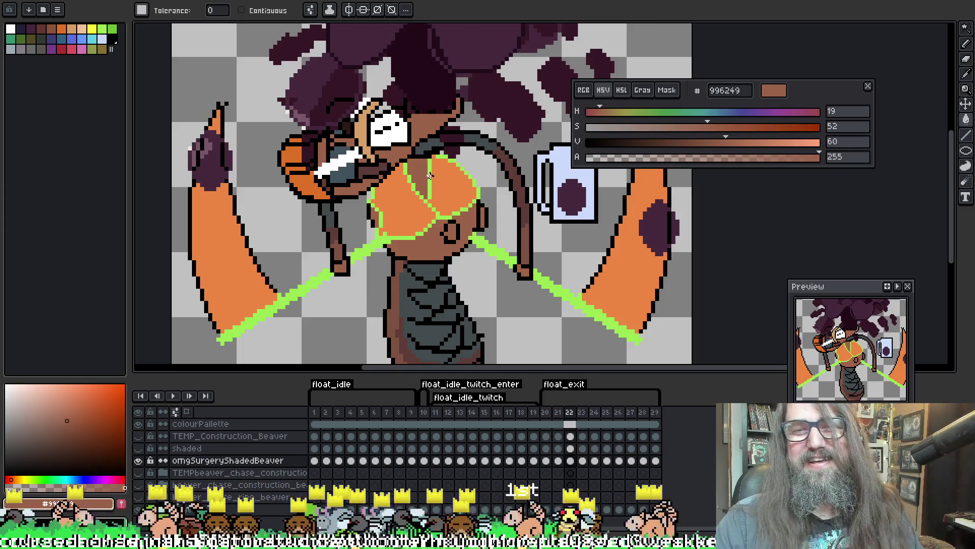
{"action": "key", "text": "period"}
{"action": "key", "text": "period"}
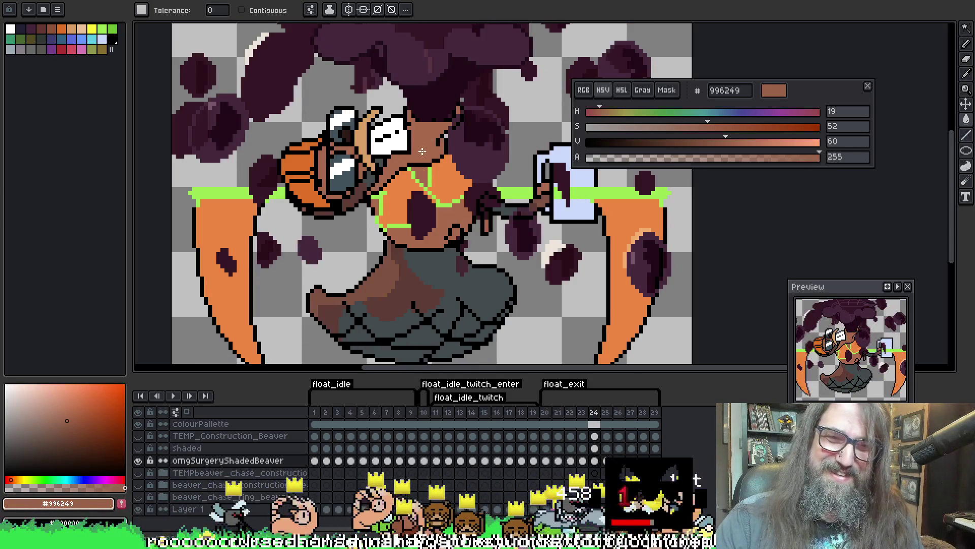
{"action": "key", "text": "period"}
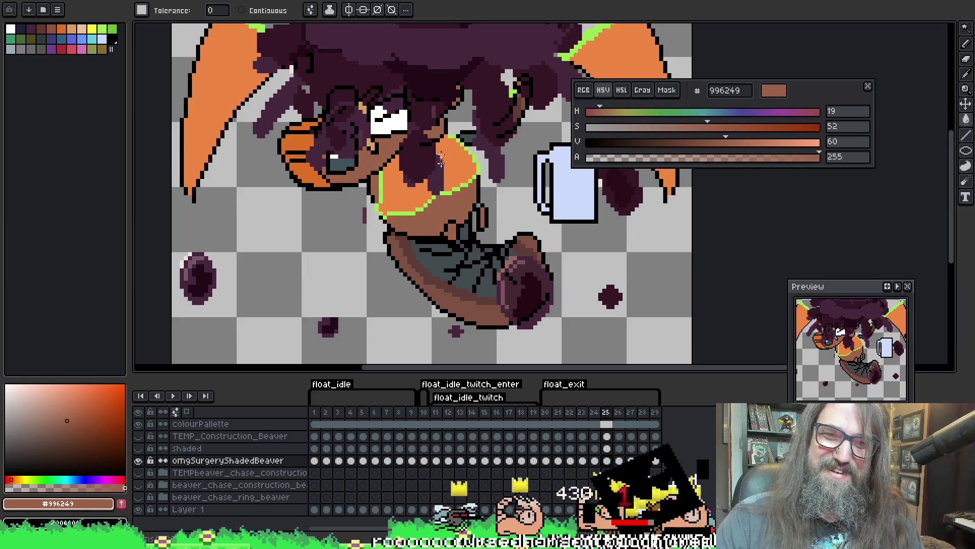
{"action": "key", "text": "period"}
{"action": "key", "text": "period"}
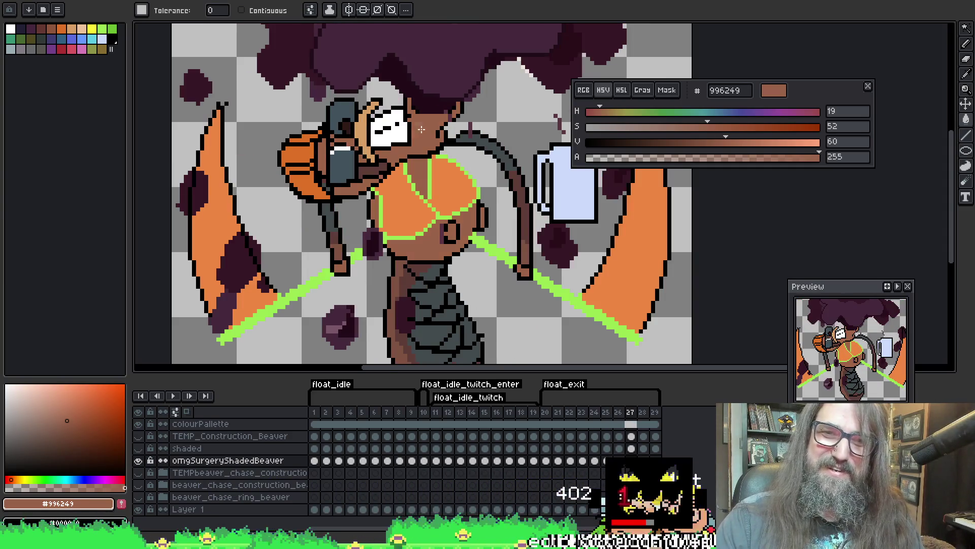
{"action": "key", "text": "period"}
{"action": "key", "text": "period"}
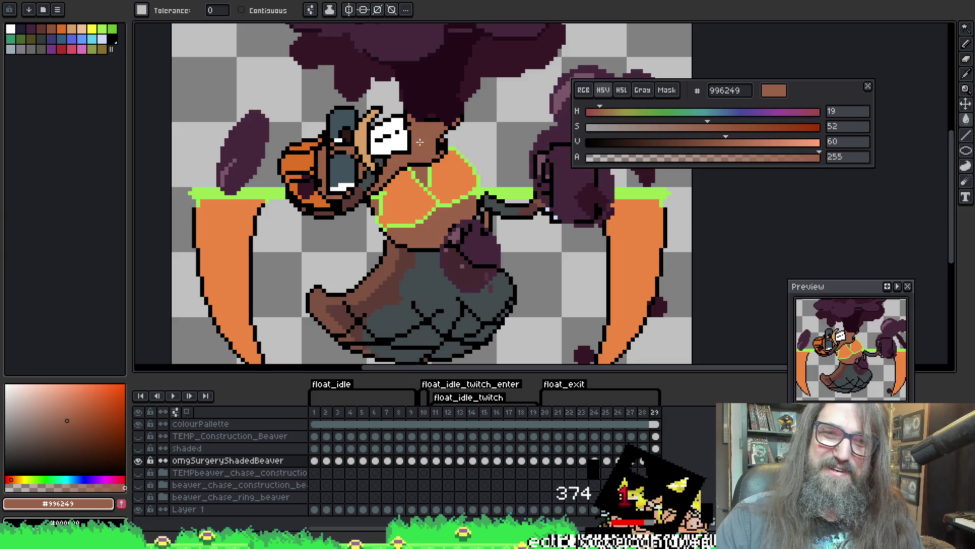
{"action": "key", "text": "period"}
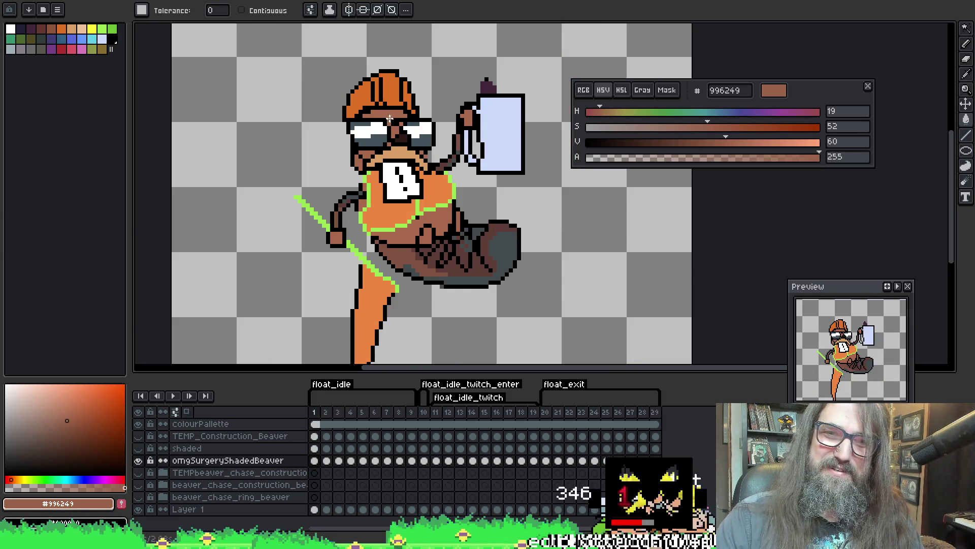
Recheck frames 2 to 14, undoing an accidental brown fill on frame 9's black outline
{"action": "key", "text": "period"}
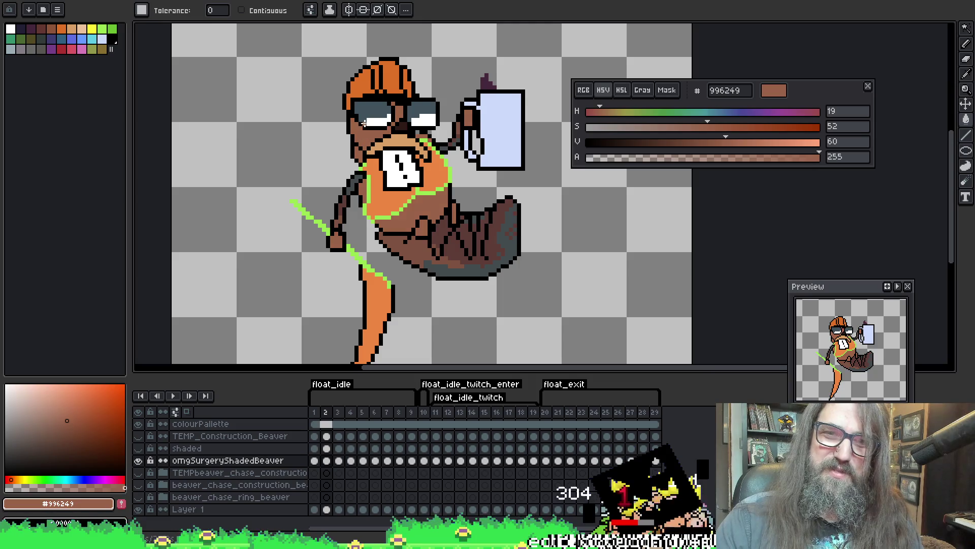
{"action": "key", "text": "period"}
{"action": "key", "text": "period"}
{"action": "key", "text": "period"}
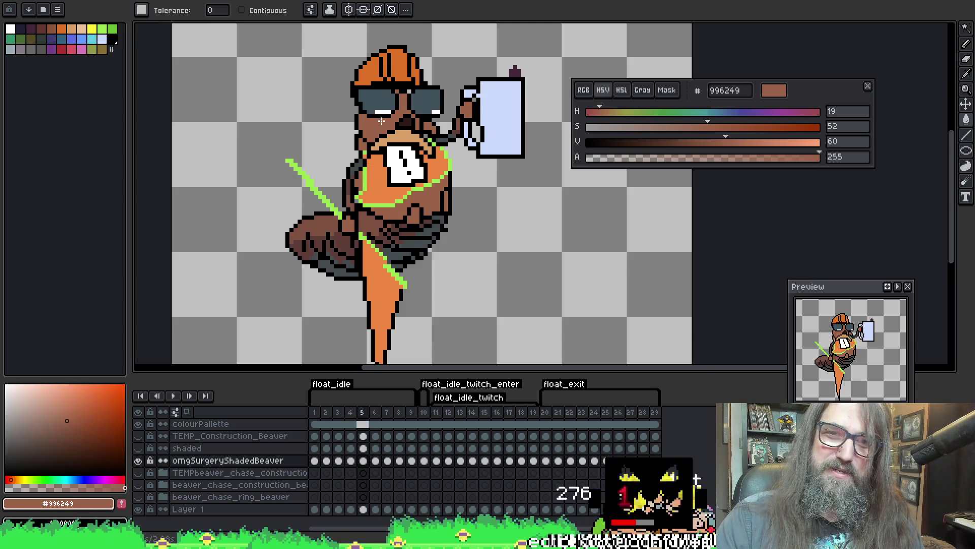
{"action": "key", "text": "period"}
{"action": "key", "text": "period"}
{"action": "key", "text": "period"}
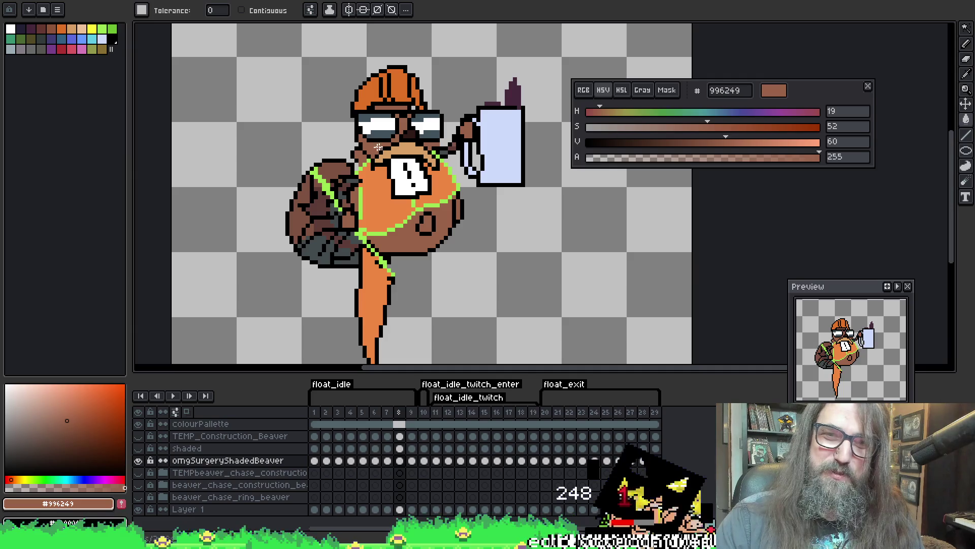
{"action": "key", "text": "period"}
{"action": "left_click", "coordinate": [361, 155]}
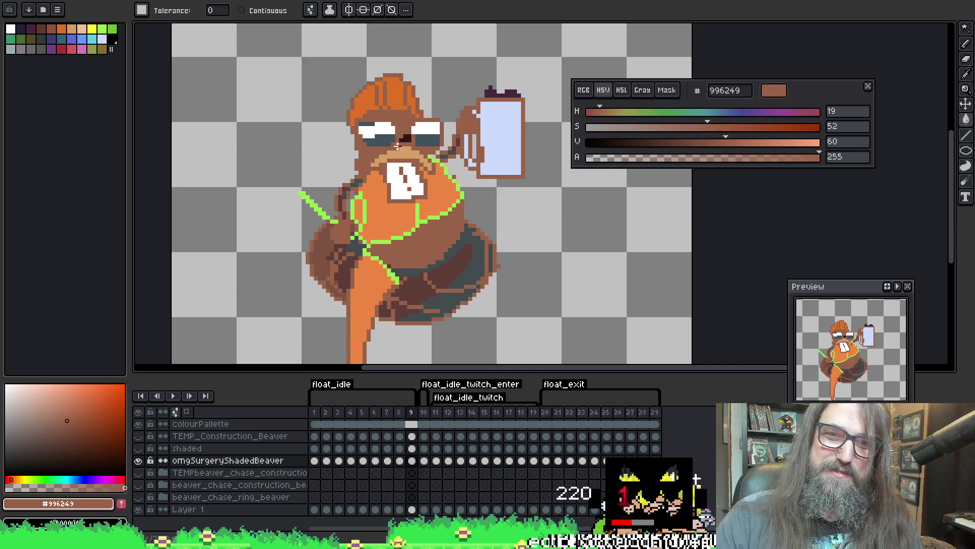
{"action": "key", "text": "ctrl+z"}
{"action": "key", "text": "period"}
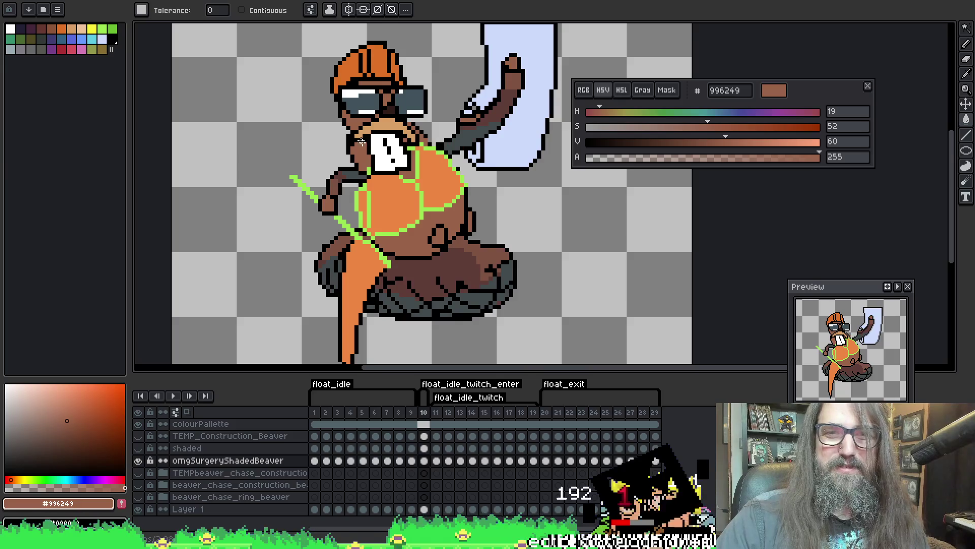
{"action": "key", "text": "period"}
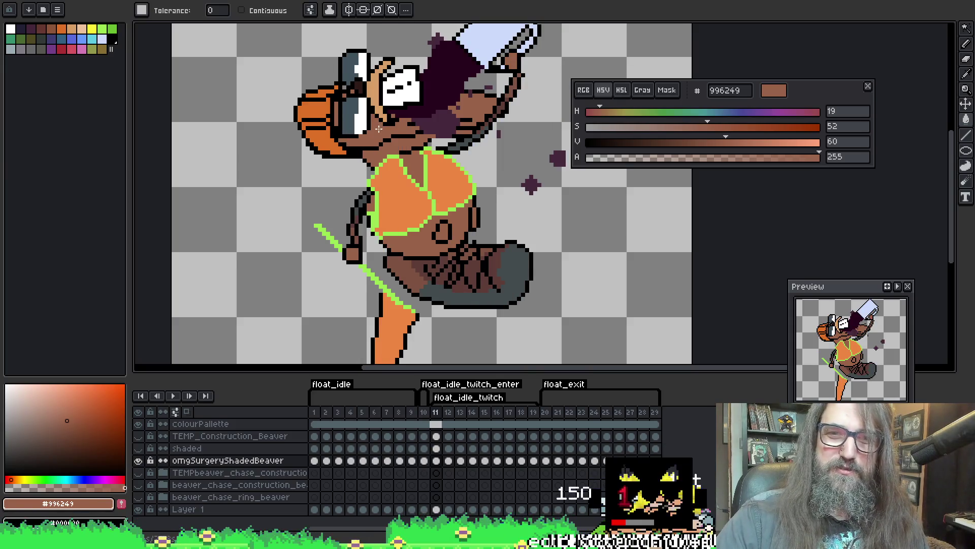
{"action": "key", "text": "period"}
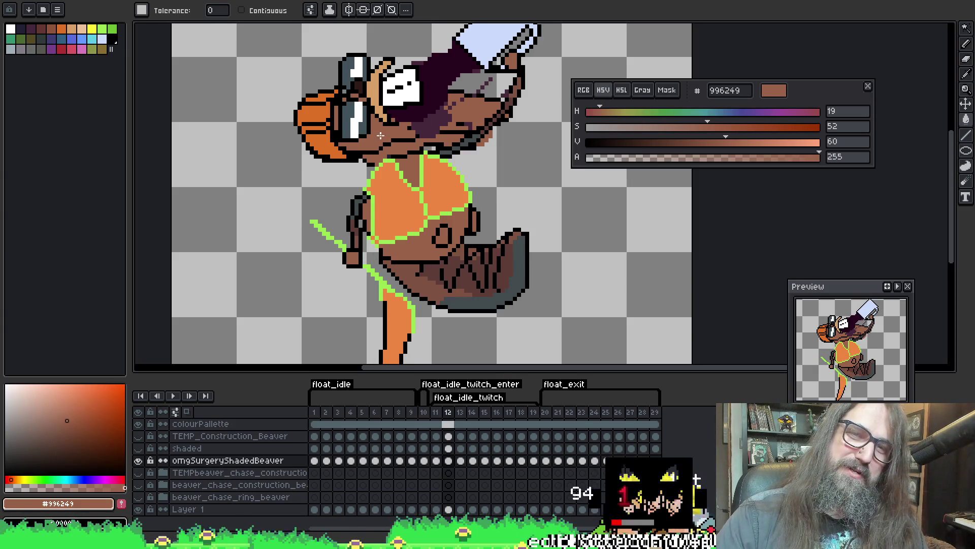
{"action": "key", "text": "period"}
{"action": "key", "text": "period"}
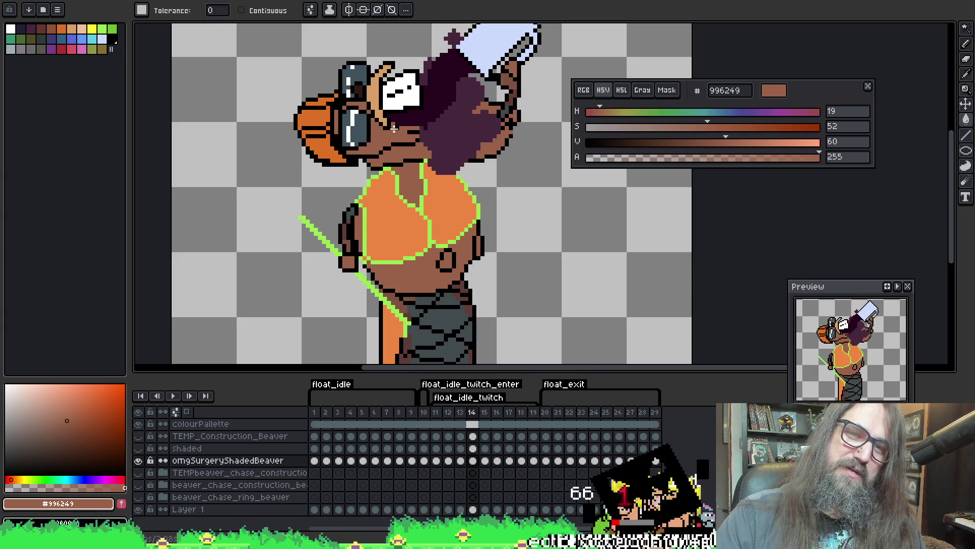
{"action": "key", "text": "period"}
{"action": "key", "text": "period"}
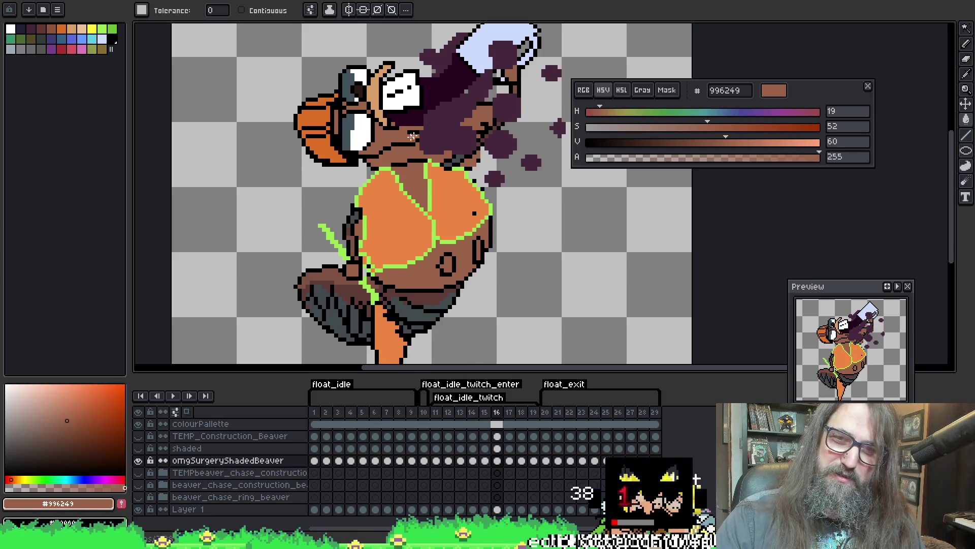